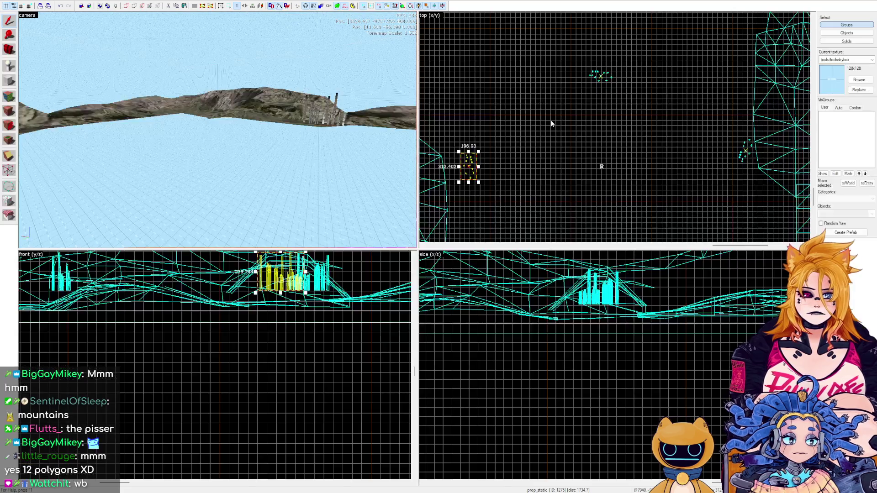
Swap the first skybox prop's model for refinery_03_skybox.mdl.
left_click(746, 156)
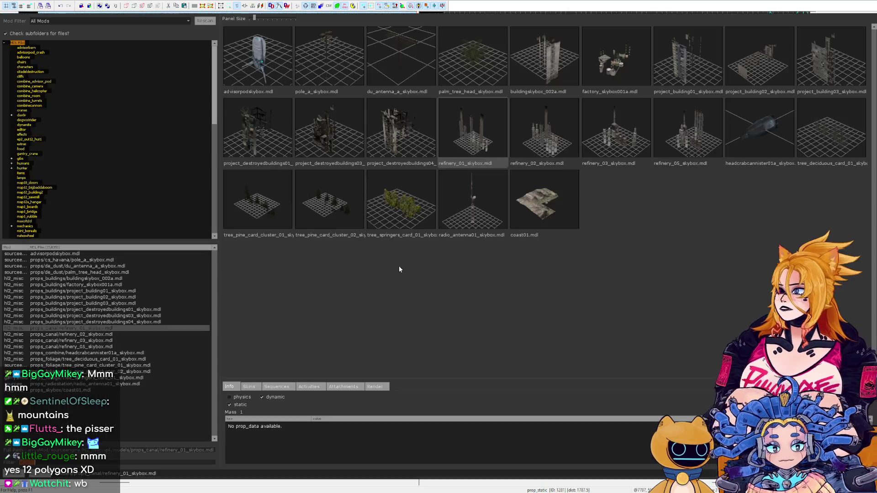
double_click(615, 129)
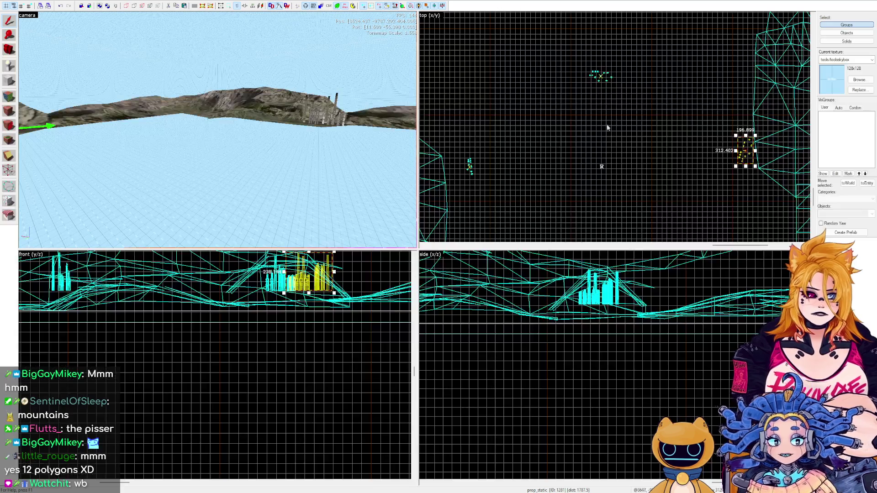
scroll(581, 224, "down", 4)
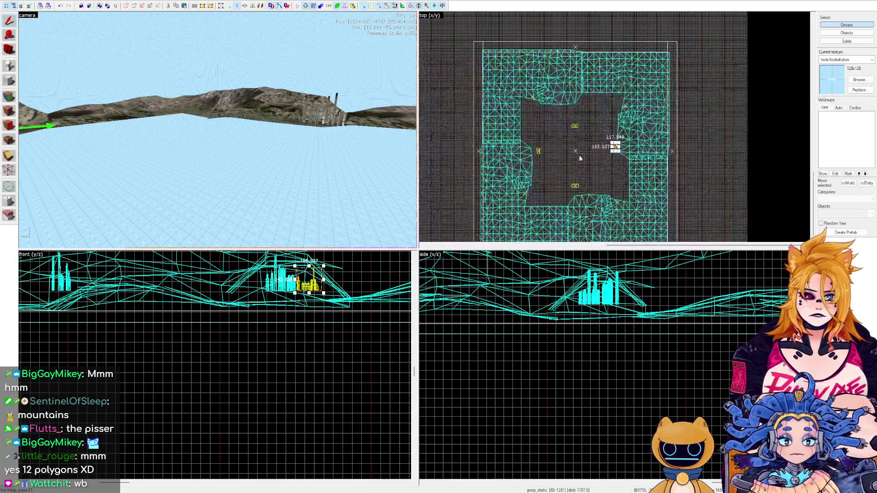
Give another skybox prop the refinery_05_skybox.mdl model.
left_click(576, 187)
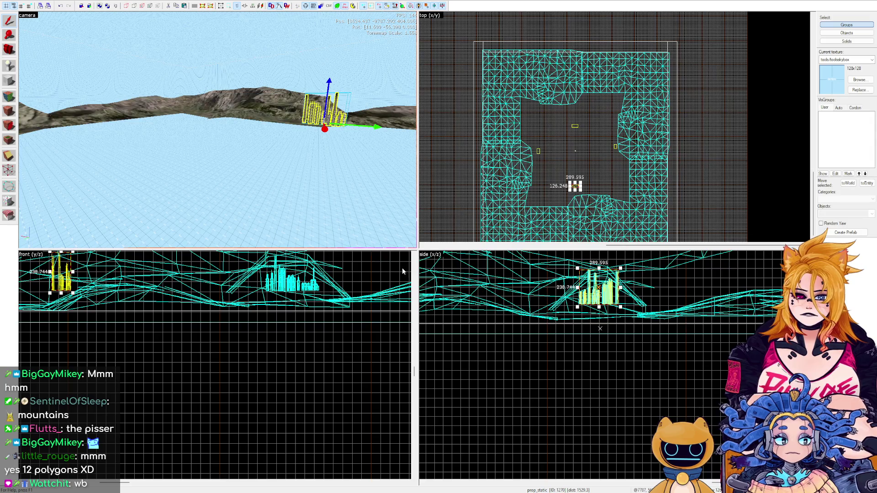
double_click(587, 143)
double_click(684, 144)
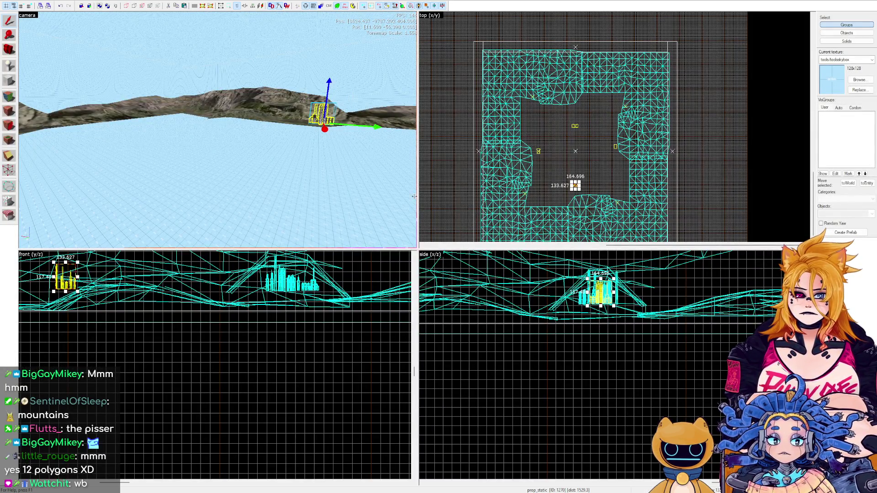
Select the prop that will become trees and bring up its model choices.
left_click(278, 158)
key("a")
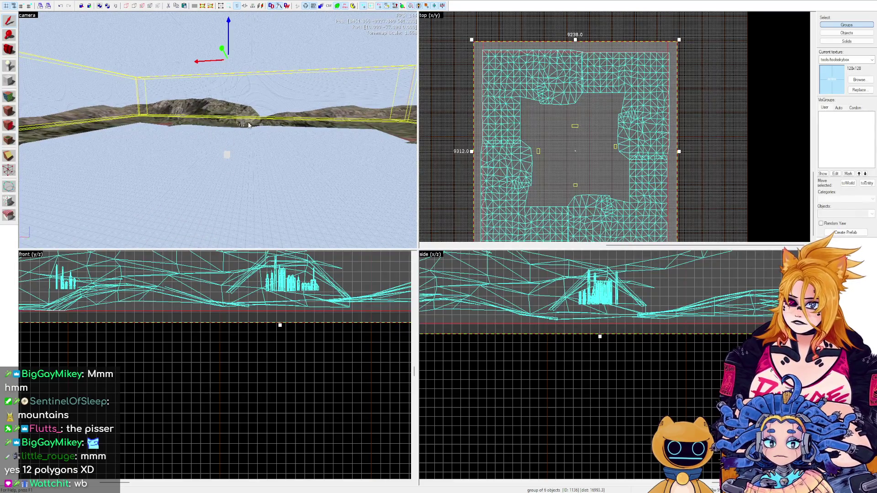
left_click(245, 127)
left_click(243, 175)
key("w")
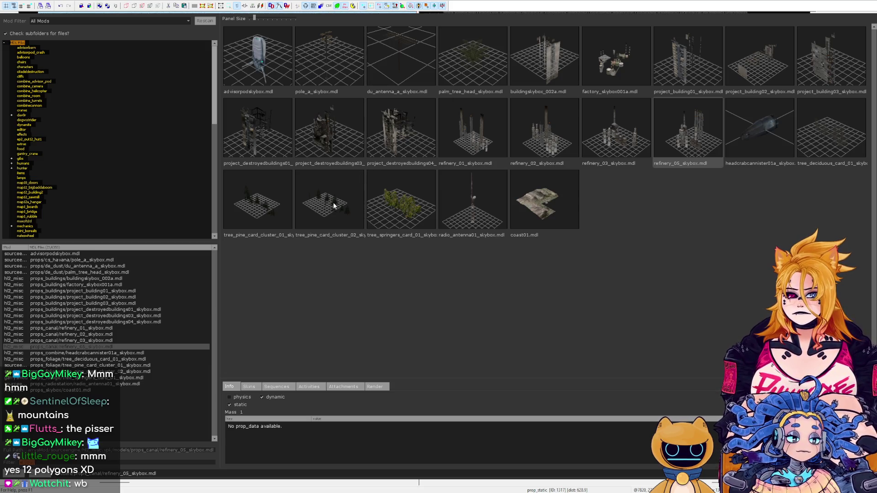
Apply the pine tree card cluster model to the prop and fly the 3D view to it.
key("Escape")
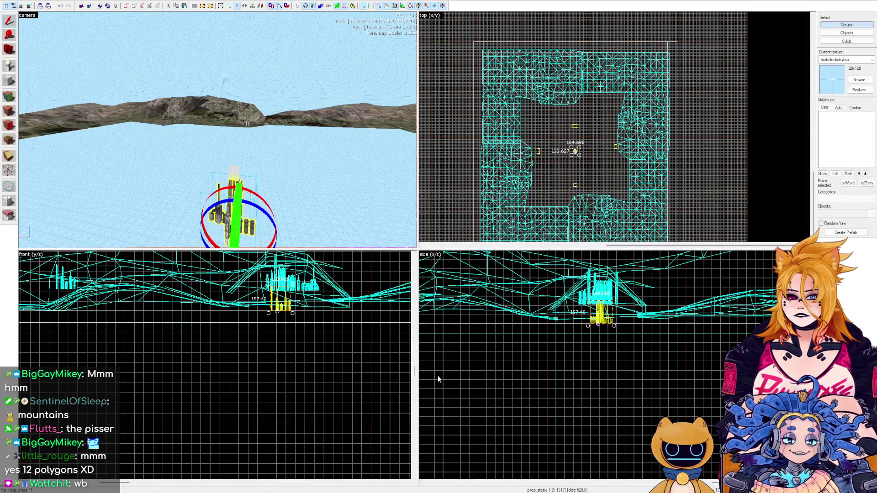
key("z")
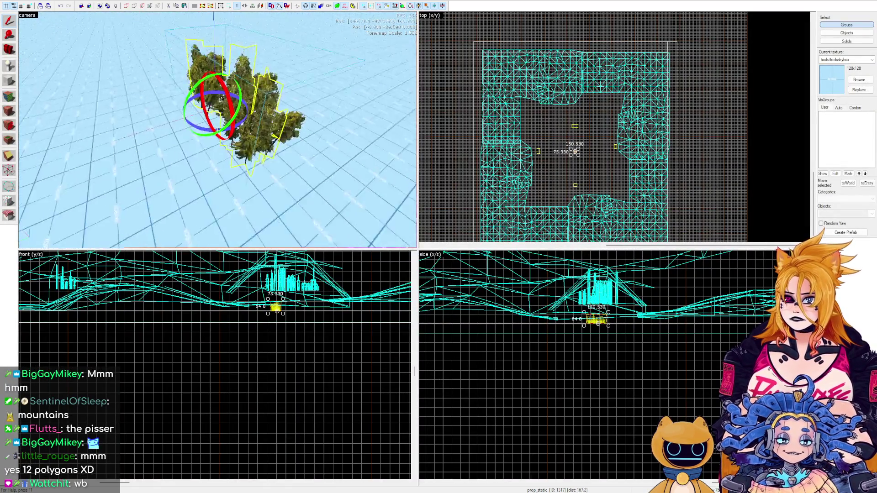
key("z")
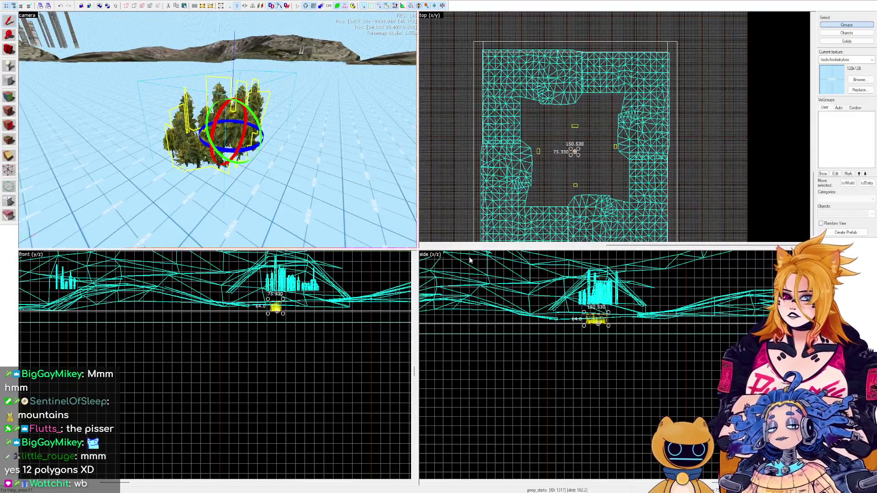
left_click(270, 97)
key("z")
key("w")
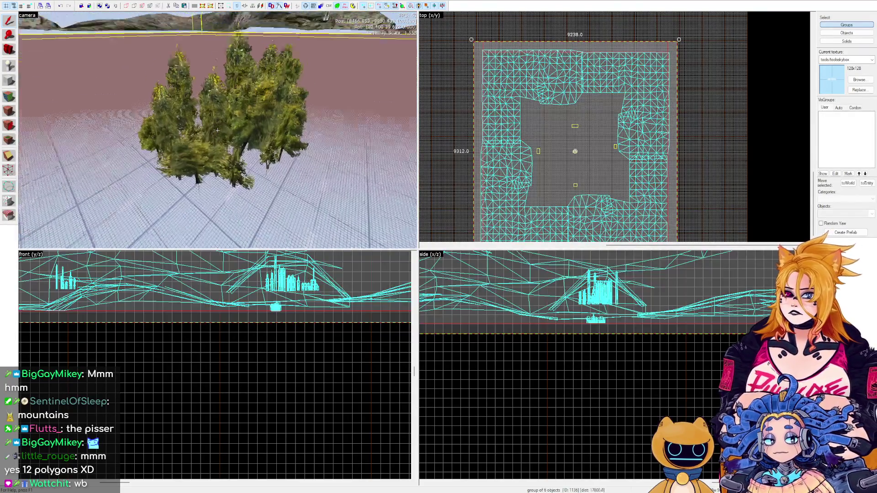
Move the tree cluster toward the top of the map and lift it onto the terrain.
left_click(218, 130)
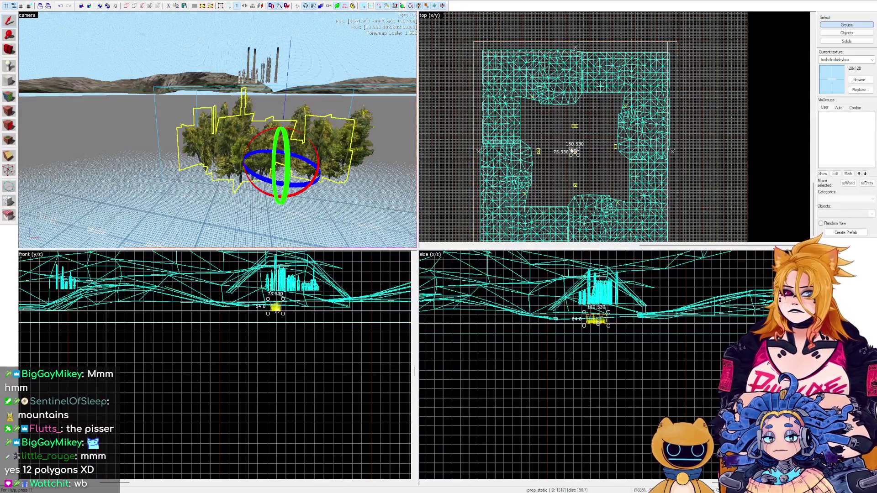
scroll(542, 135, "up", 10)
left_click_drag(543, 136, 548, 38)
scroll(553, 89, "down", 4)
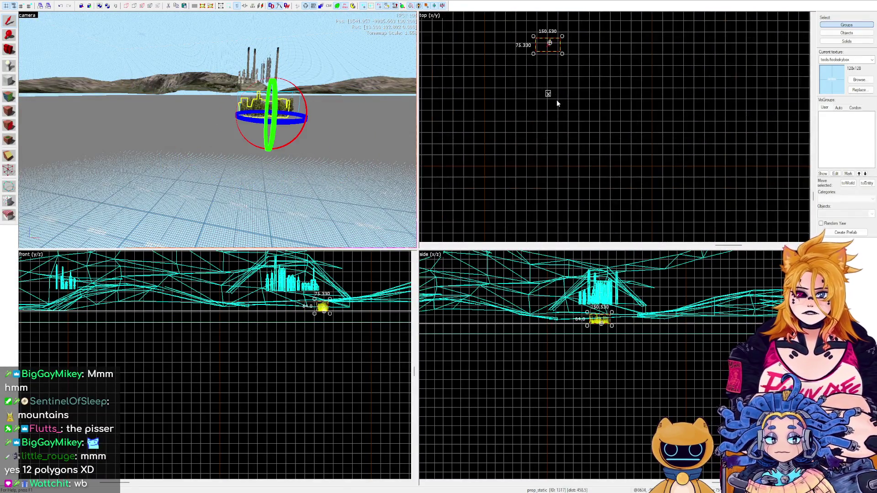
left_click_drag(554, 89, 555, 73)
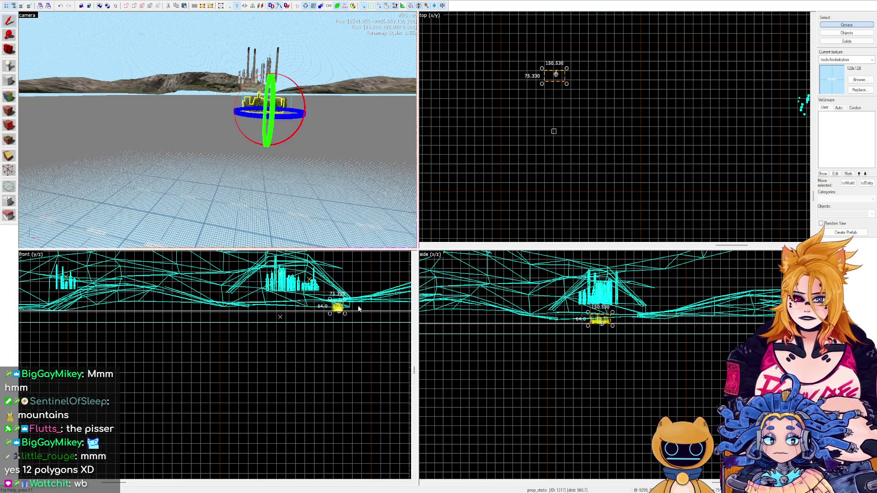
scroll(322, 311, "up", 3)
left_click_drag(320, 313, 322, 277)
key("ctrl+shift+e")
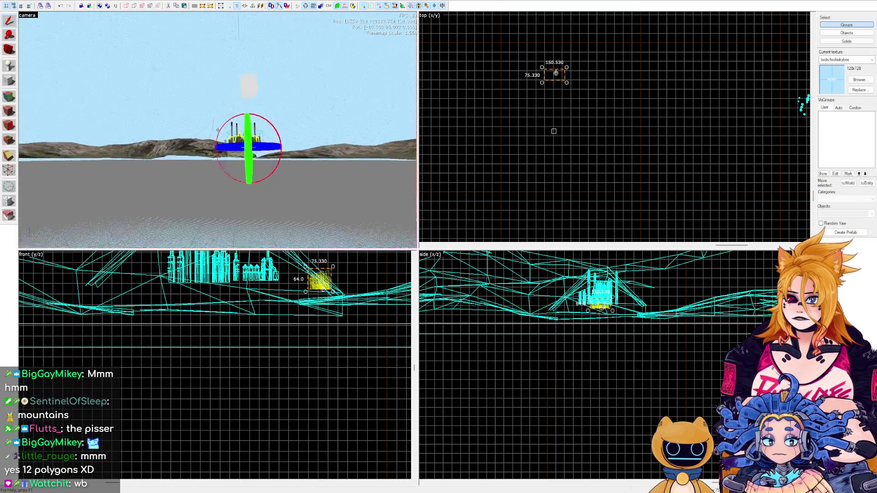
left_click(272, 63)
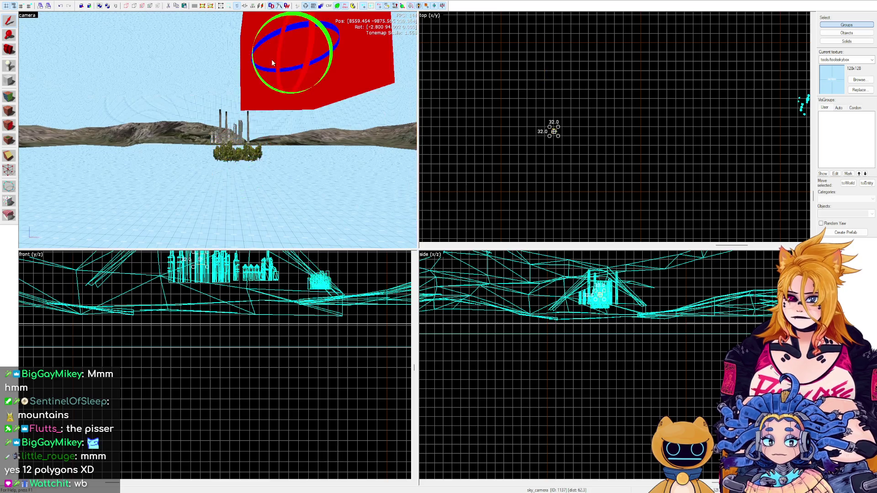
Select the tree cluster beside the sky camera and place a copy to its right.
key("z")
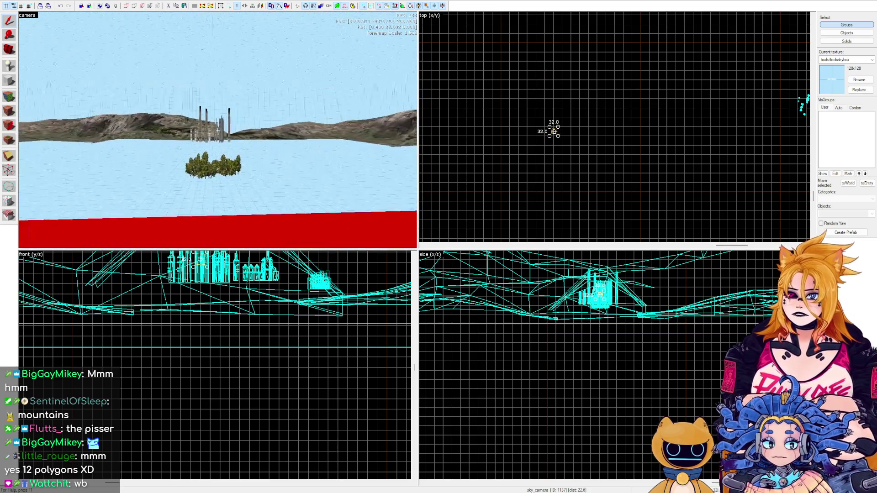
scroll(614, 323, "up", 6)
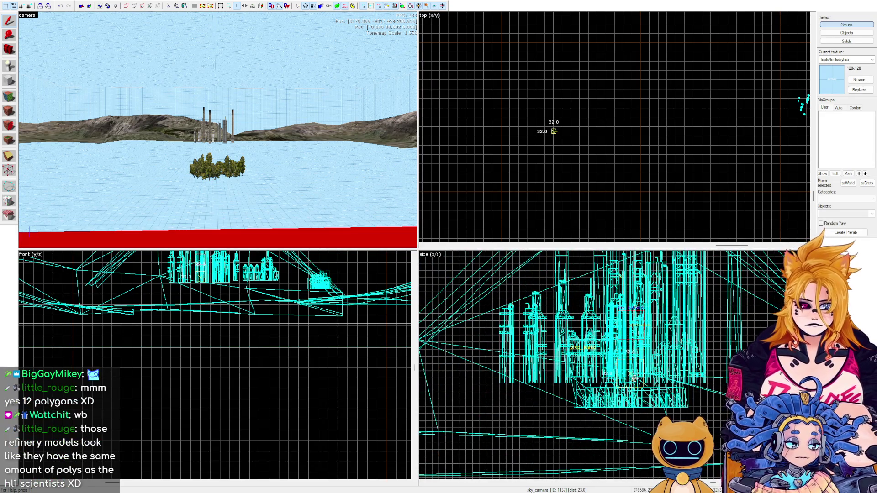
key("ctrl+shift+e")
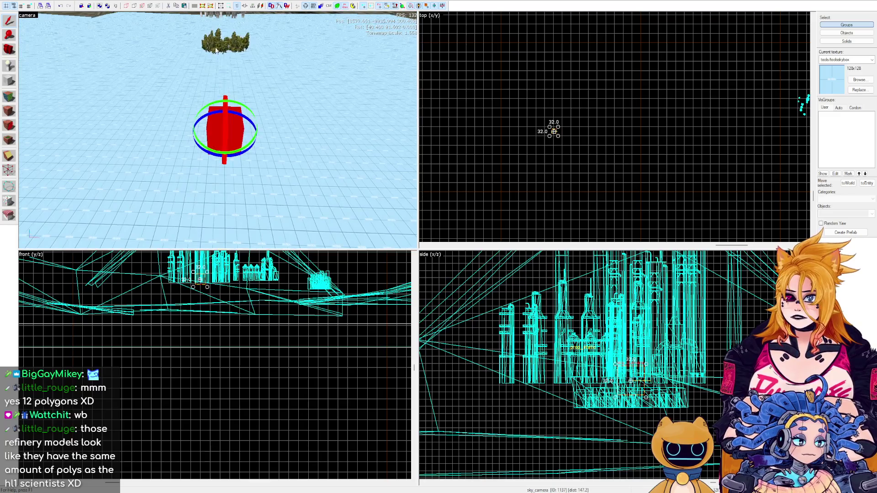
left_click(320, 280)
key("ctrl+shift+e")
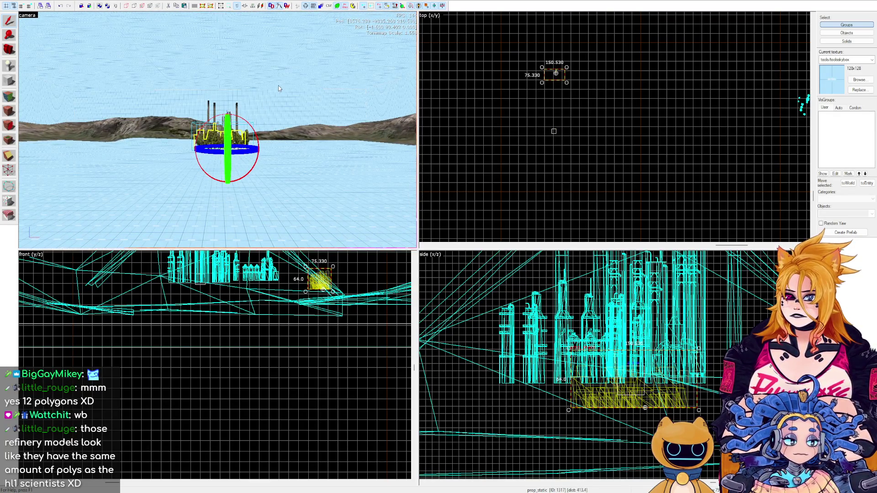
mouse_move(556, 74)
left_mouse_down()
mouse_move(588, 75)
mouse_move(496, 76)
mouse_move(506, 78)
mouse_move(496, 53)
mouse_move(476, 33)
mouse_move(472, 41)
mouse_move(492, 93)
mouse_move(646, 93)
mouse_move(663, 111)
mouse_move(660, 146)
left_mouse_up()
Rotate three tree clusters a quarter turn and move them down and right.
left_click(585, 75, "ctrl")
left_click_drag(627, 118, 632, 125)
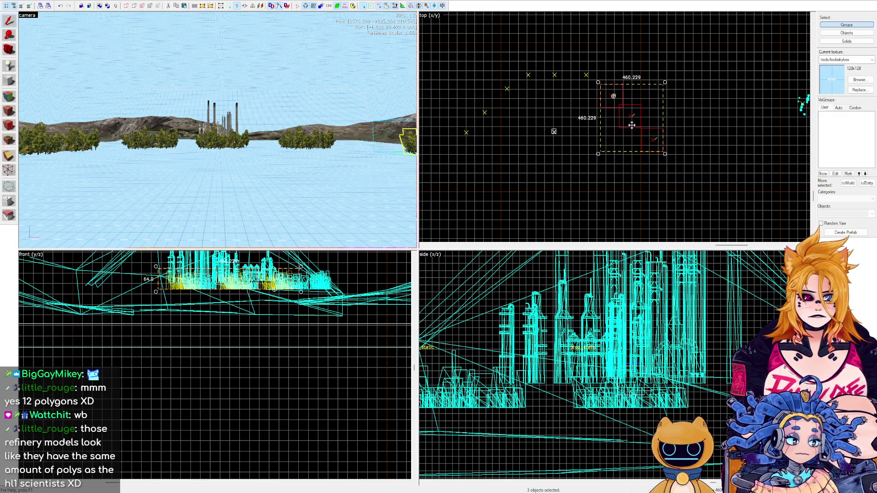
scroll(632, 125, "down", 3)
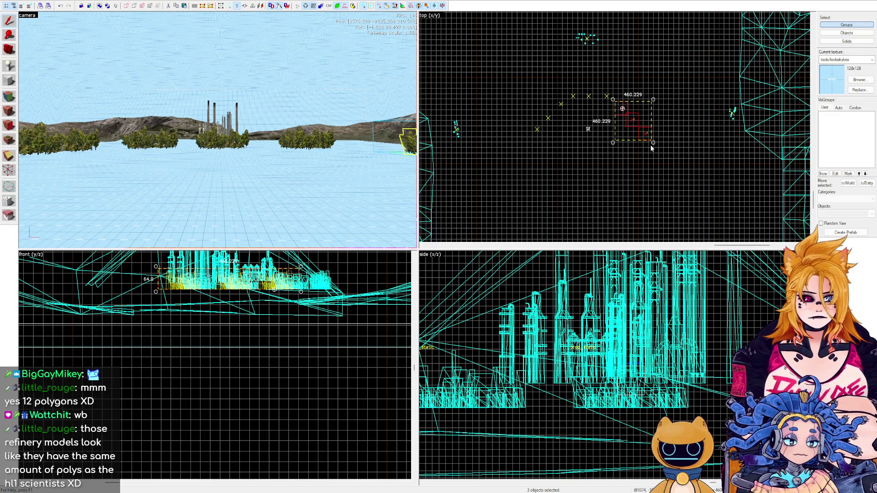
mouse_move(642, 128)
left_mouse_down()
mouse_move(660, 175)
mouse_move(626, 164)
mouse_move(597, 175)
mouse_move(613, 169)
mouse_move(607, 149)
mouse_move(569, 169)
mouse_move(543, 153)
mouse_move(559, 150)
mouse_move(554, 159)
left_mouse_up()
key("z")
left_click(218, 130)
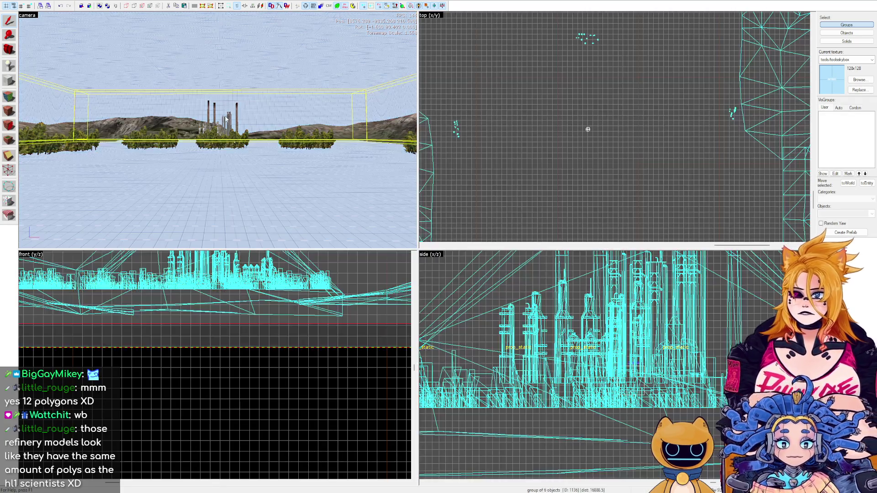
scroll(218, 131, "down", 5)
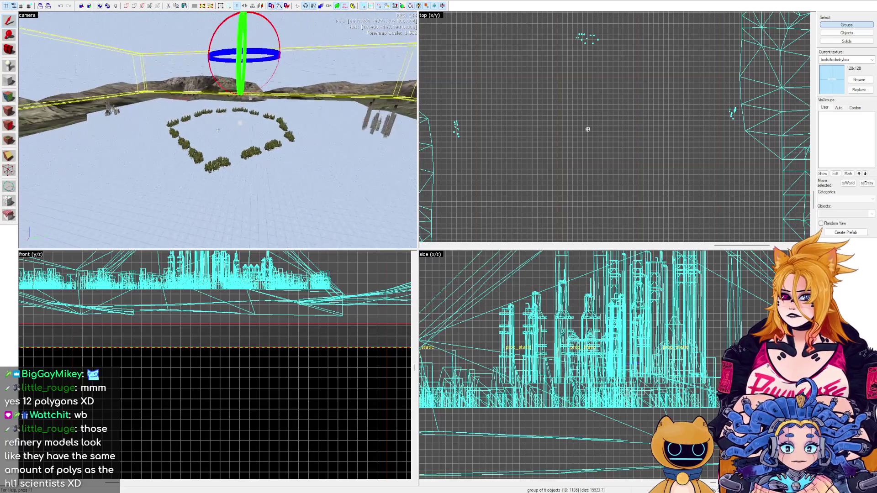
key("z")
scroll(295, 165, "down", 5)
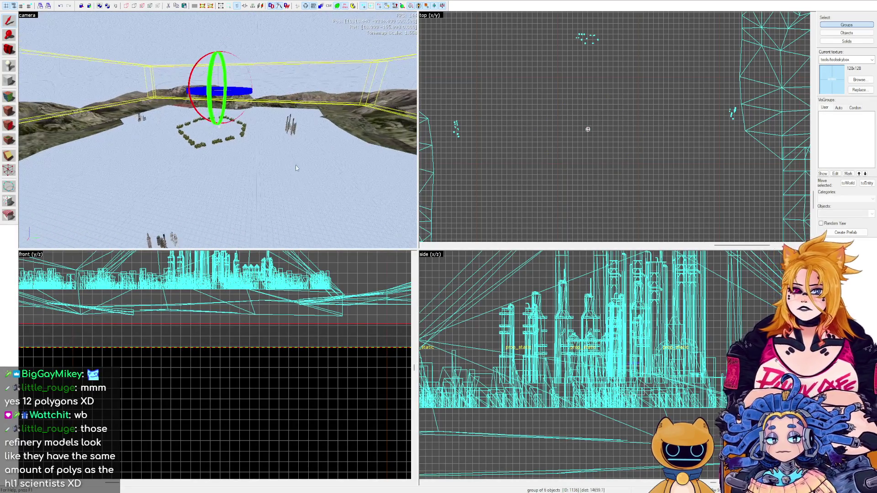
scroll(724, 109, "down", 5)
left_click(482, 90)
key("z")
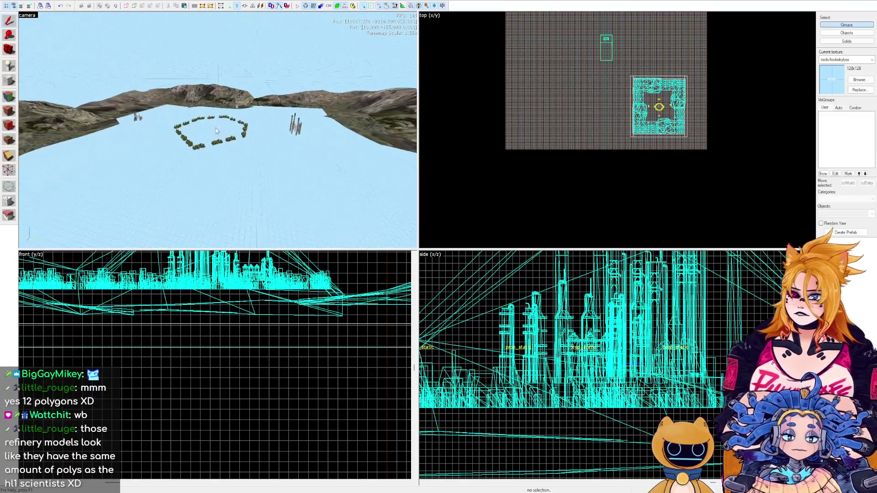
key("w")
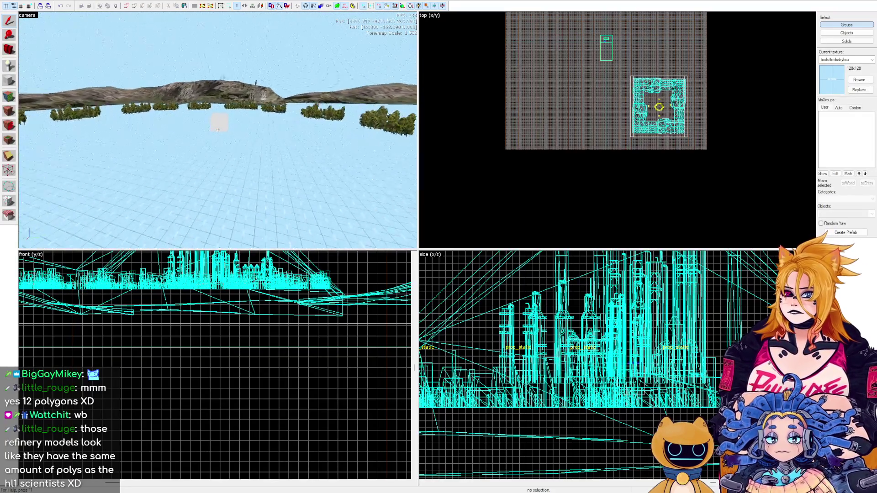
key("w")
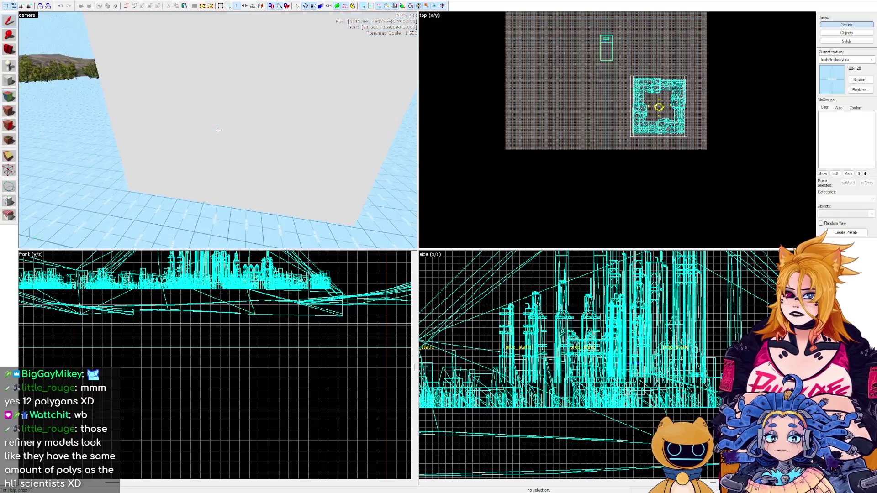
key("w")
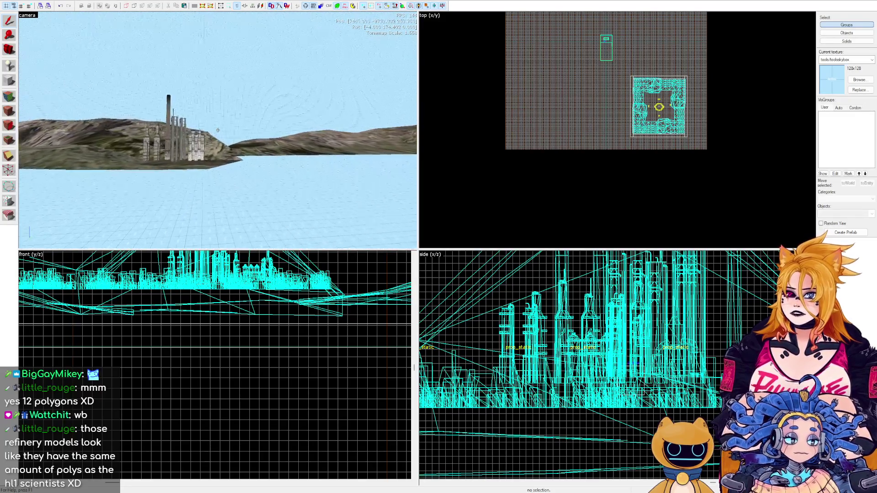
key("z")
left_click(218, 131)
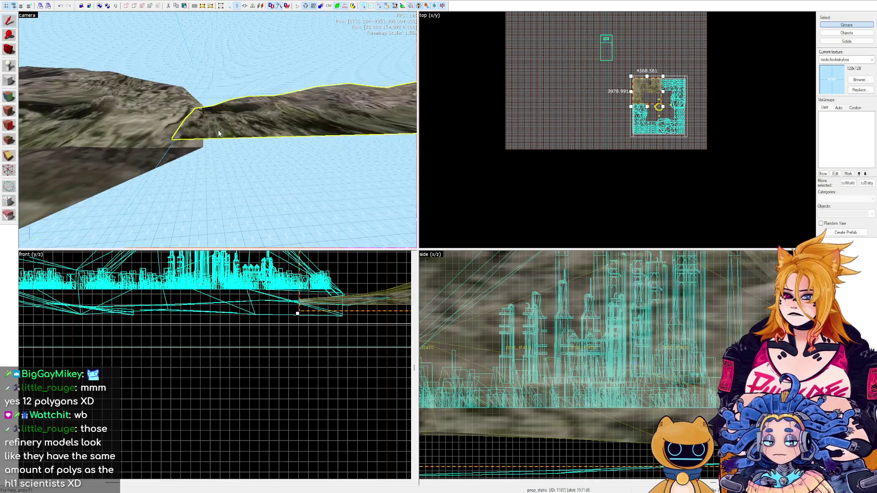
Raise the left tree cluster above the ground on the Z axis.
key("s")
left_click(180, 204)
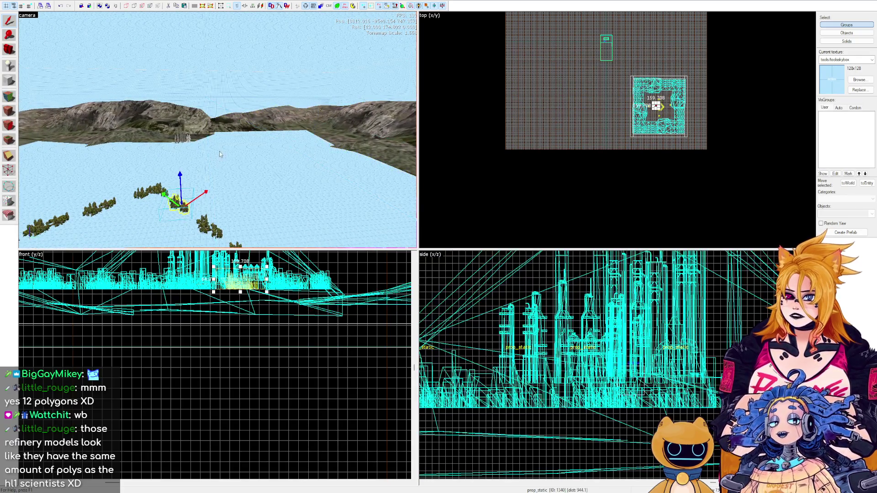
key("w")
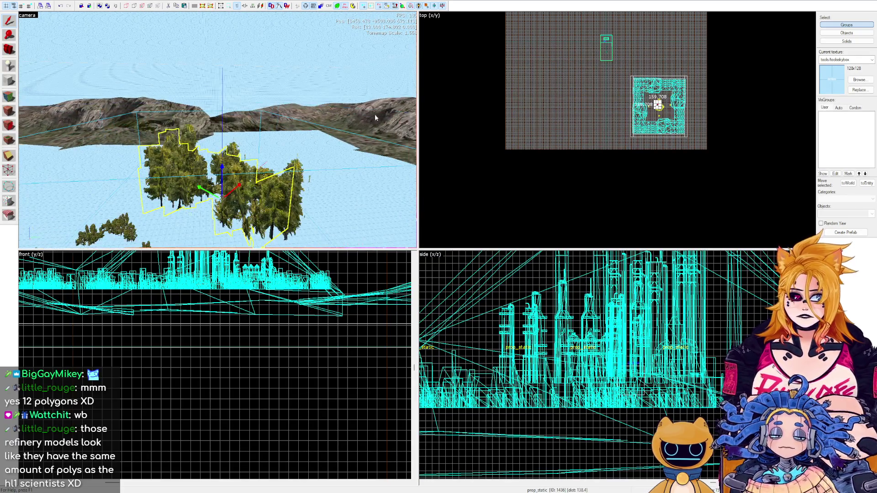
key("z")
key("s")
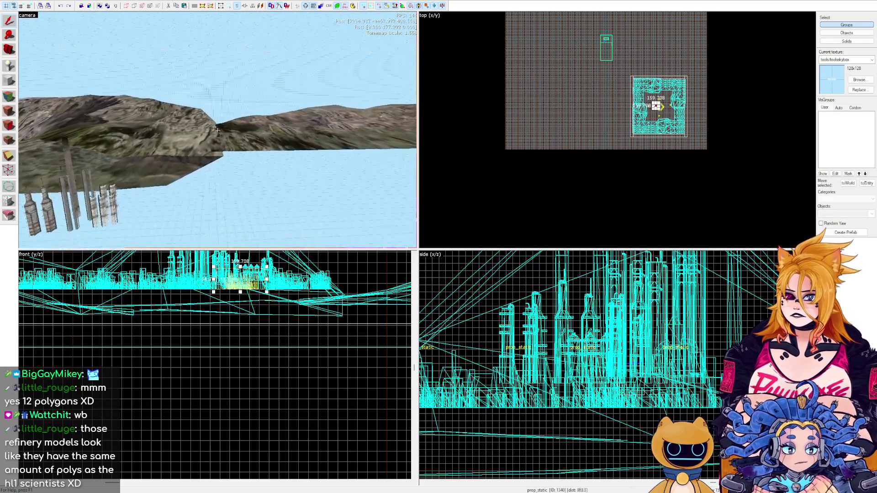
key("z")
mouse_move(215, 157)
left_mouse_down()
mouse_move(224, 108)
mouse_move(208, 129)
mouse_move(183, 132)
left_mouse_up()
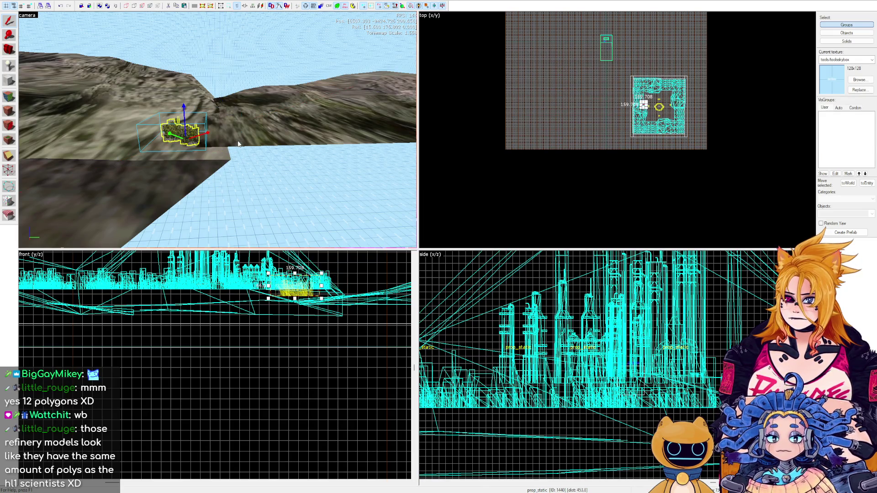
Lift the second tree cluster upward onto the terrain.
left_click(226, 158)
mouse_move(233, 144)
left_mouse_down()
mouse_move(233, 118)
mouse_move(300, 179)
left_mouse_up()
scroll(554, 218, "up", 8)
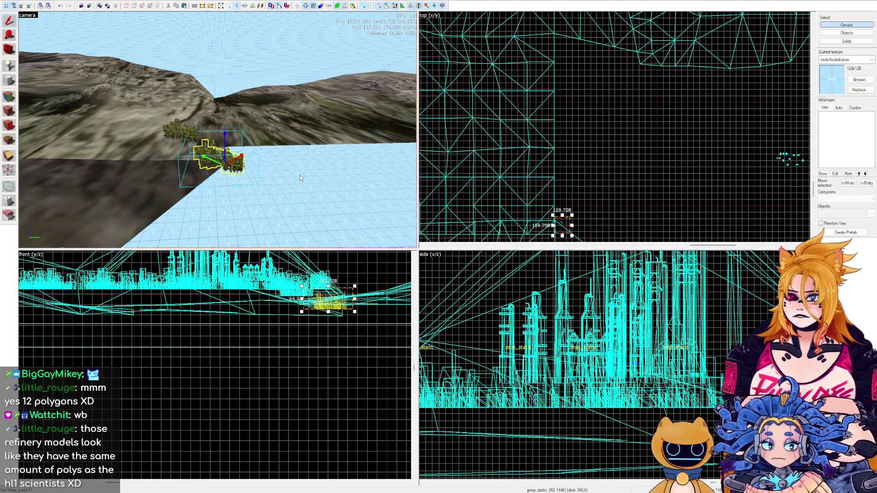
scroll(607, 200, "up", 2)
key("w")
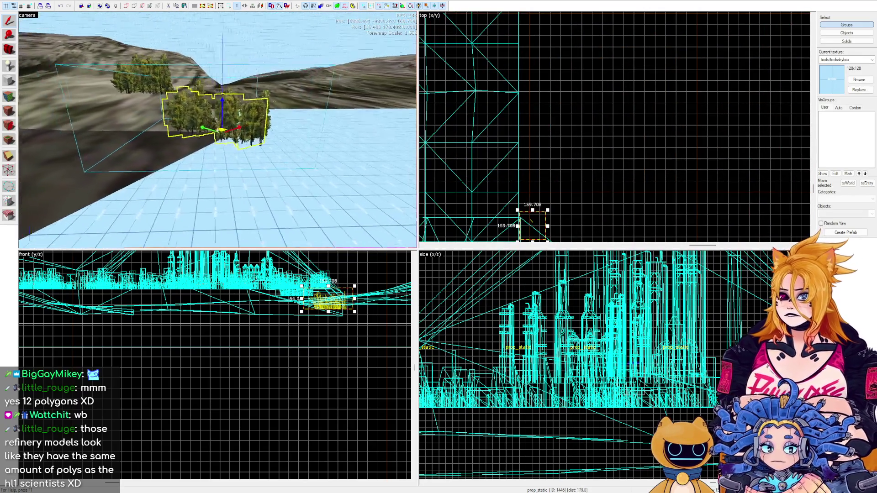
Move both tree clusters together up-left toward the hillside, then pull the view back.
left_click(218, 110)
scroll(521, 141, "down", 2)
left_click_drag(515, 193, 518, 194)
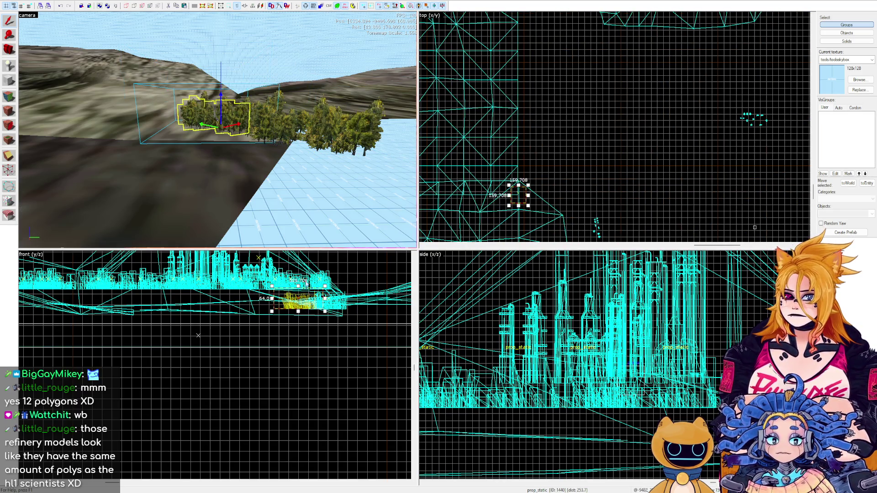
left_click(330, 122, "ctrl")
scroll(521, 192, "up", 1)
left_click_drag(528, 185, 498, 145)
key("s")
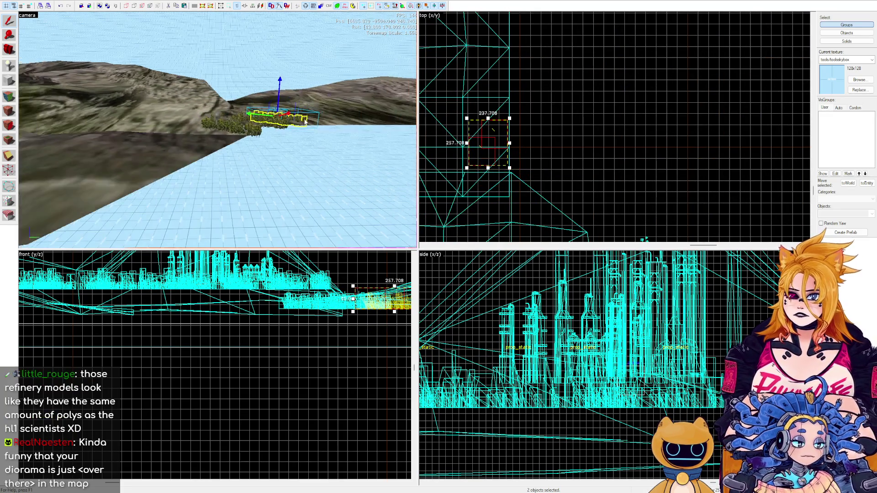
key("s")
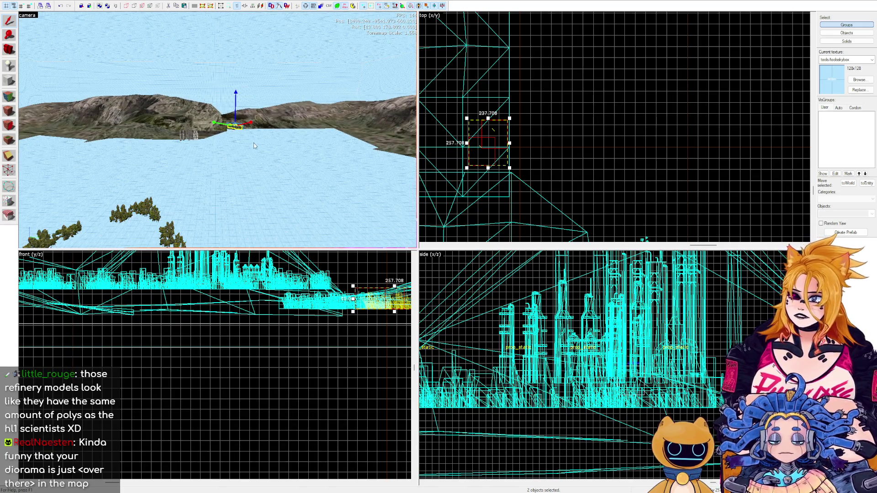
key("s")
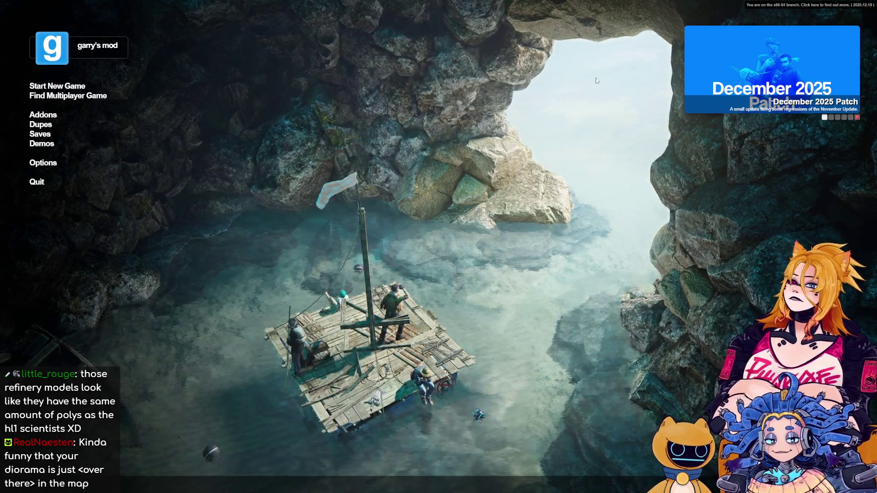
Launch the pooptest1 map from the Other category of Garry's Mod's new game list.
left_click(69, 86)
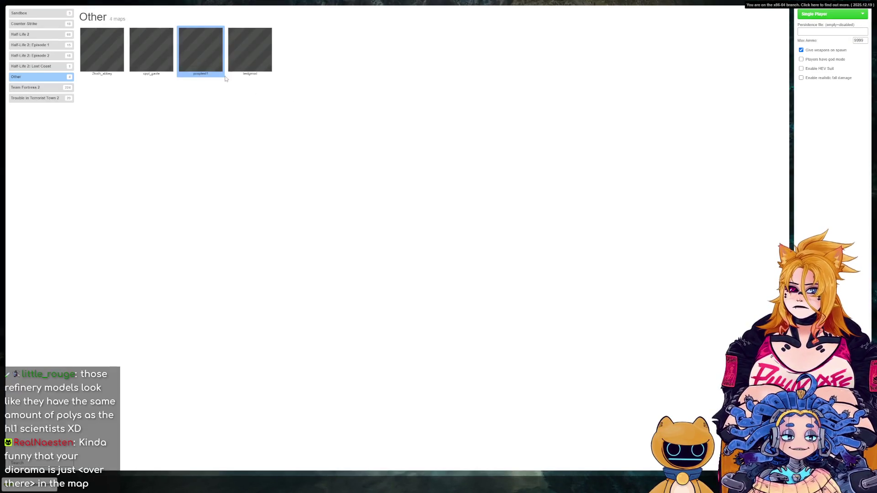
double_click(207, 60)
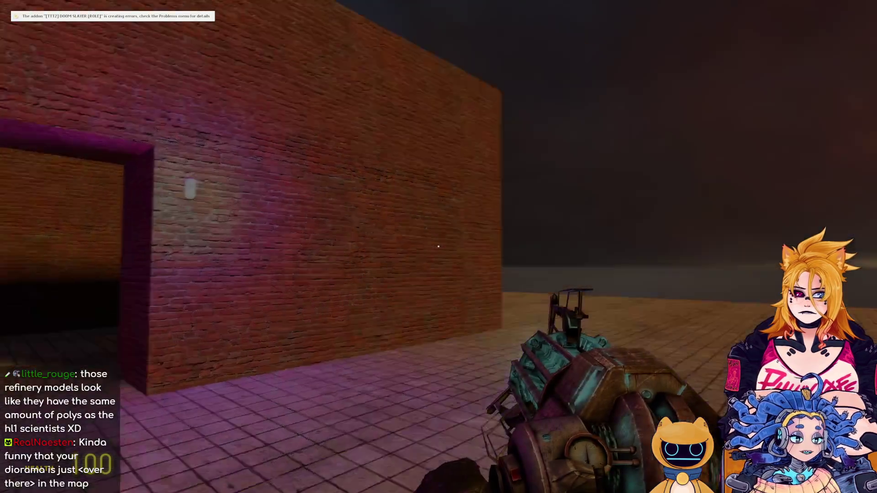
Walk toward the grassy hill, fire the gravity gun, pause, and return to Hammer++.
key("w")
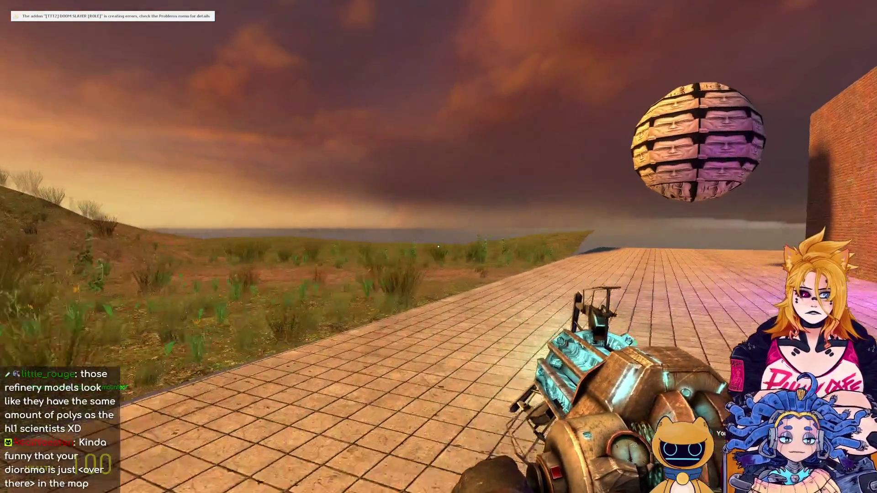
left_click(439, 247)
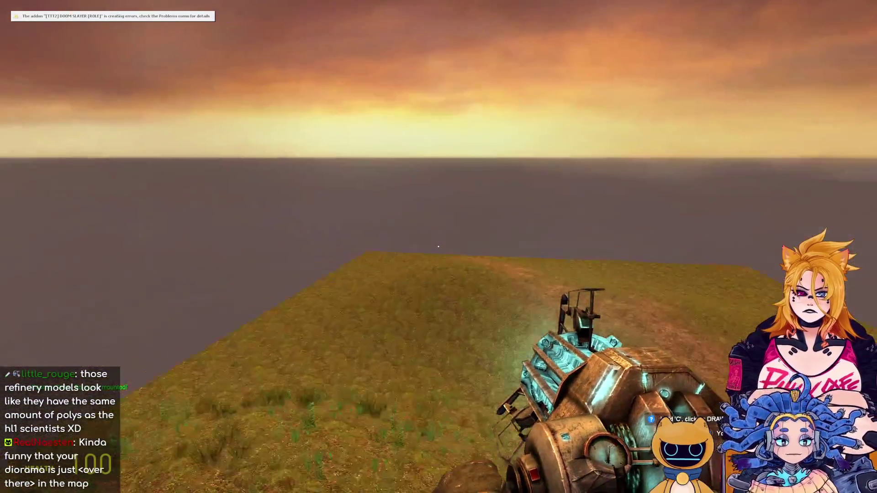
key("Escape")
key("Escape")
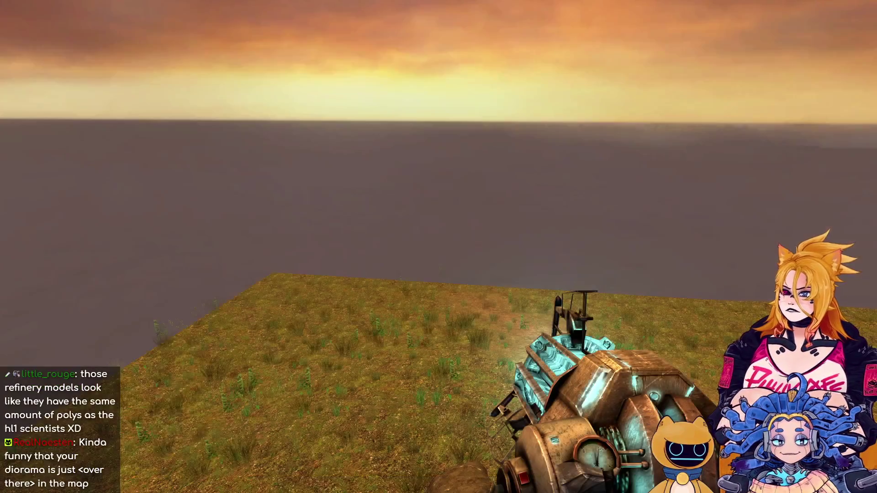
key("alt+Tab")
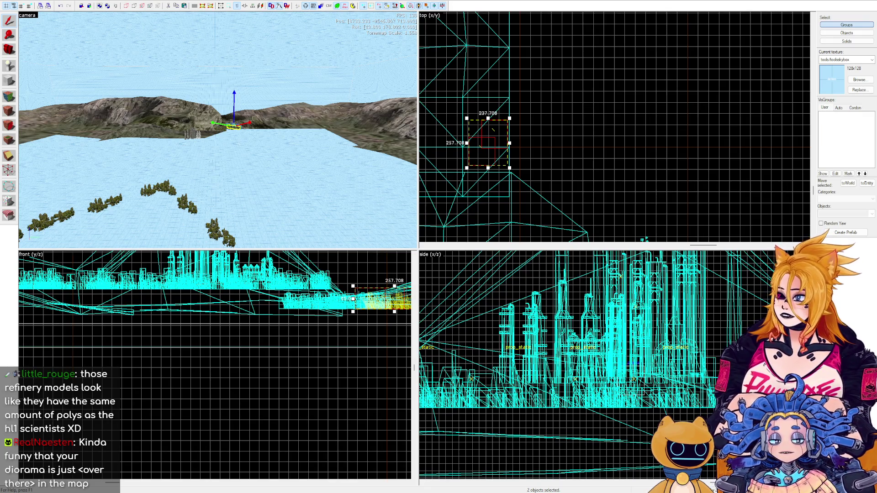
scroll(641, 129, "down", 2)
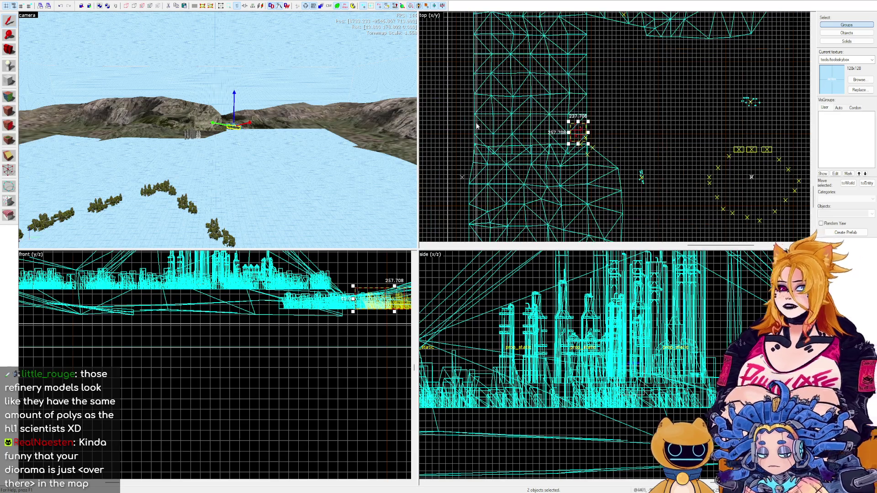
key("z")
key("z")
scroll(631, 34, "down", 4)
scroll(631, 37, "up", 5)
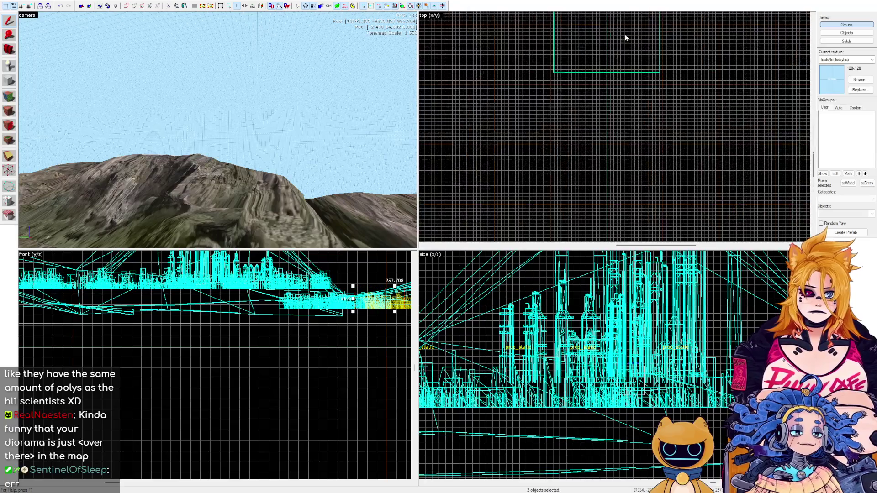
key("z")
key("w")
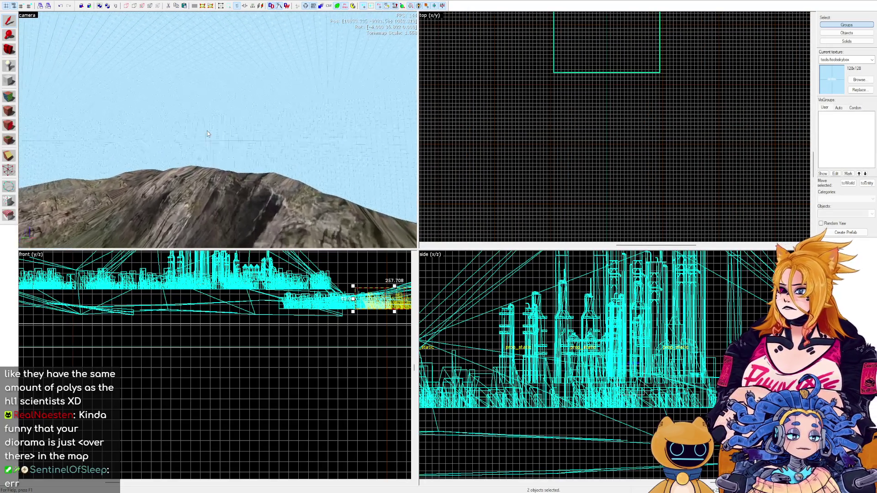
key("z")
key("w")
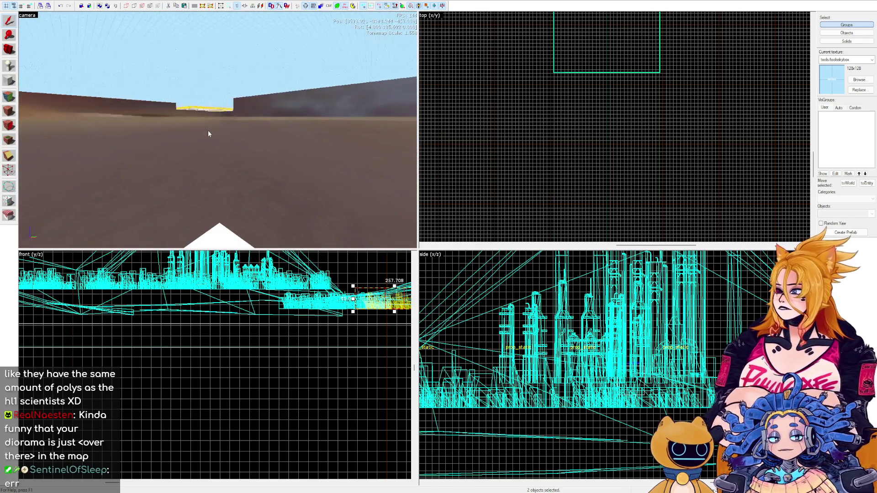
key("w")
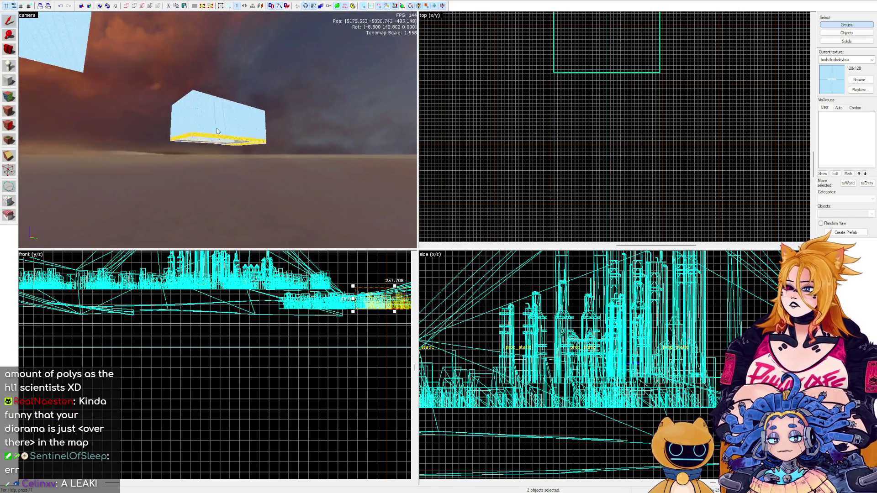
key("w")
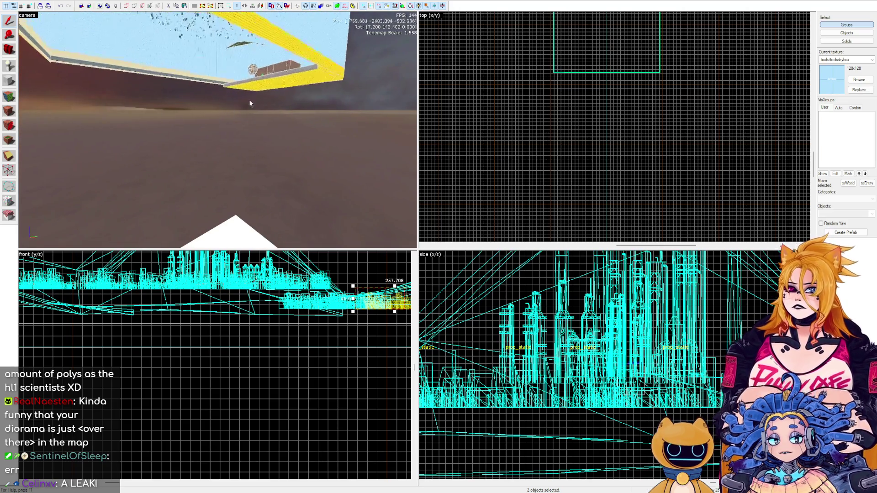
key("w")
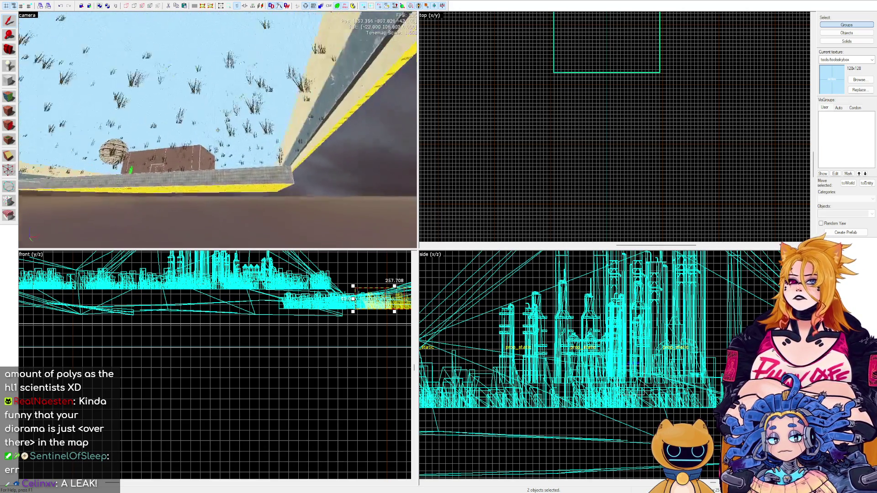
key("w")
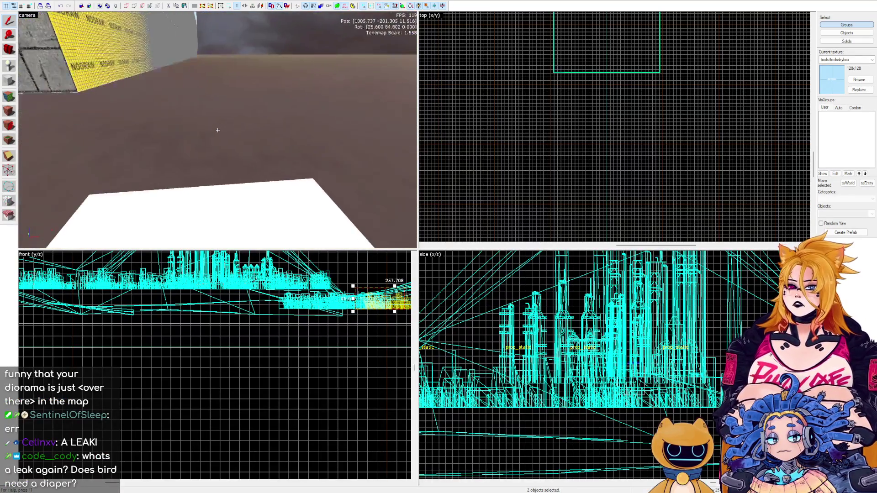
key("w")
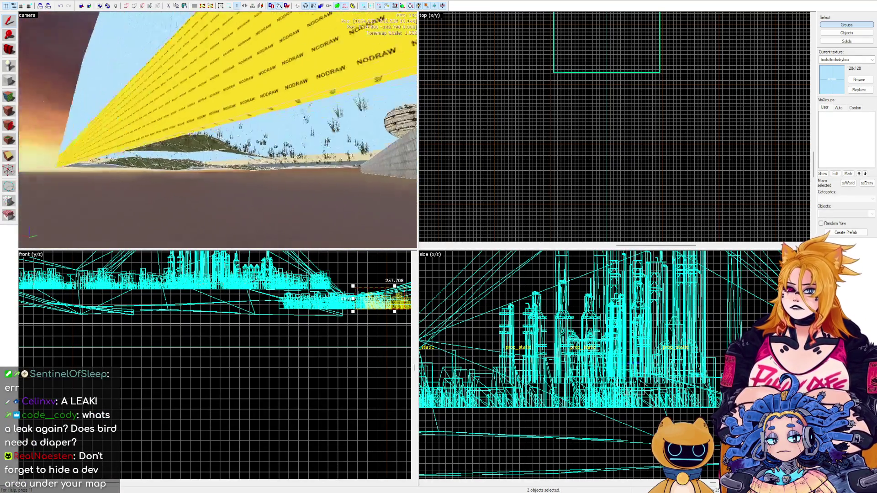
key("w")
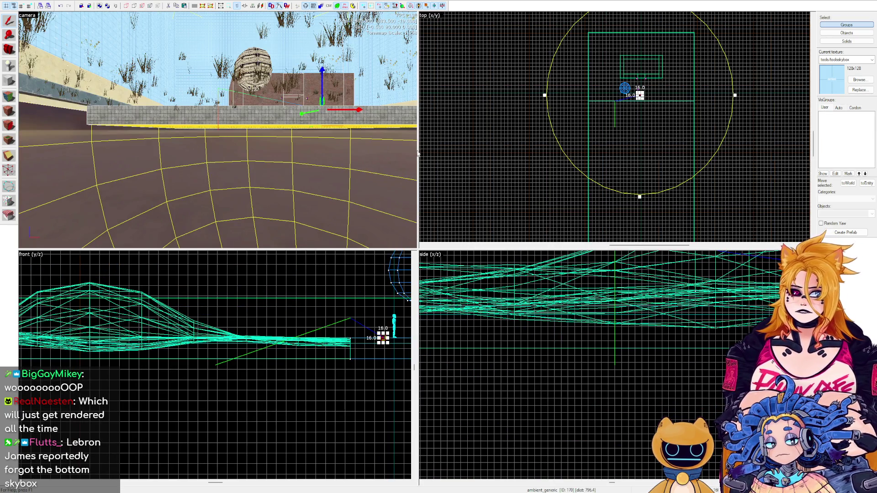
key("w")
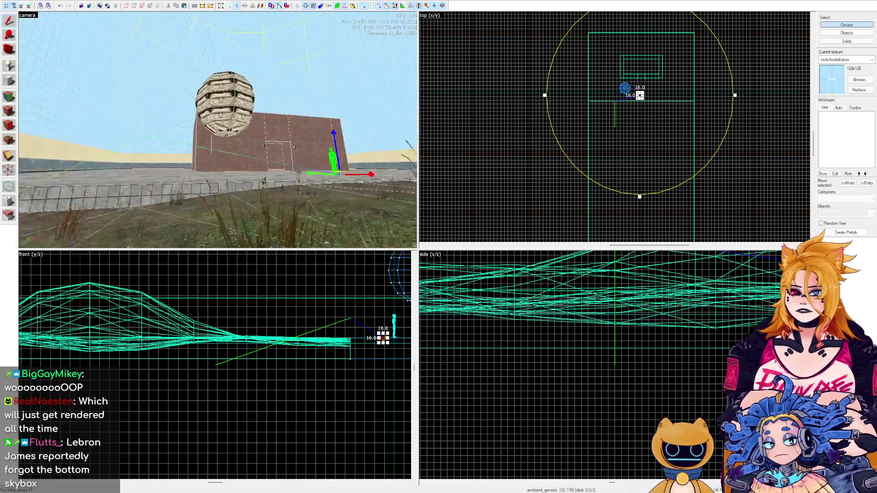
key("s")
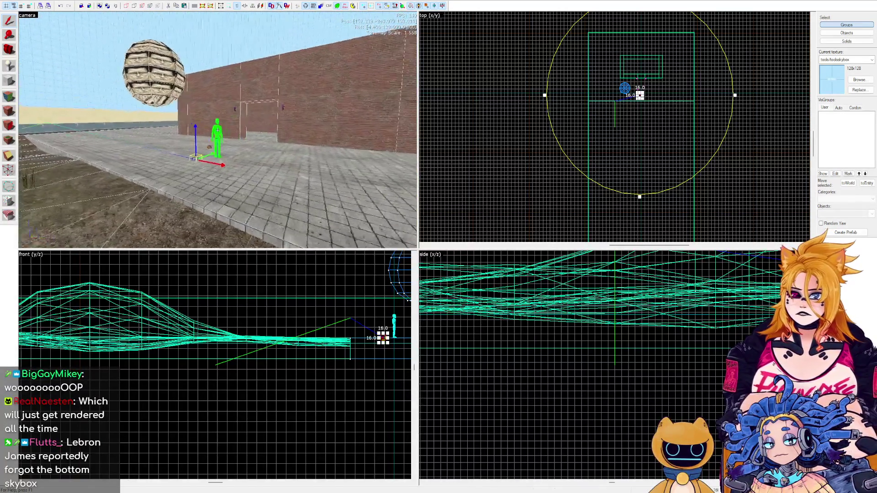
key("Left")
key("s")
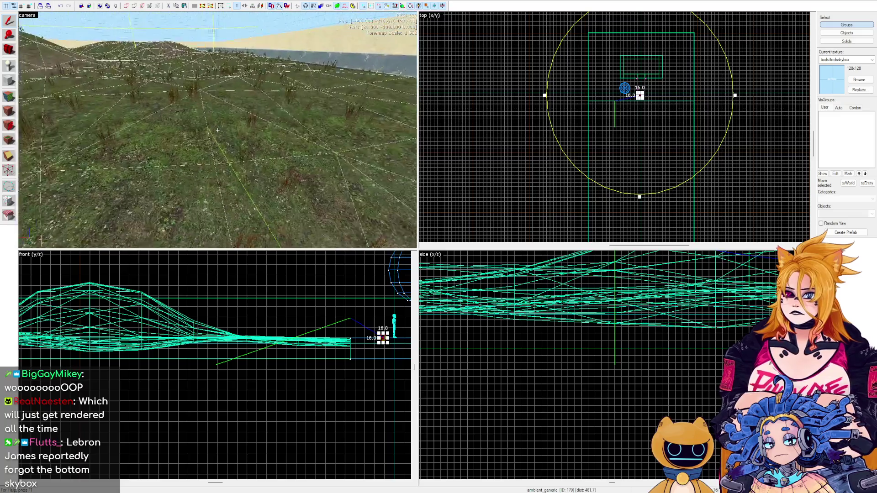
key("w")
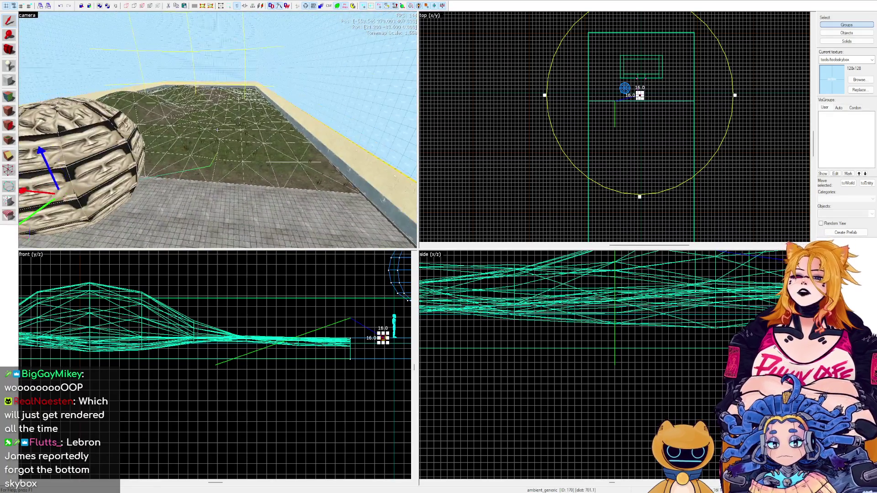
key("Left")
scroll(654, 77, "down", 1)
left_click(731, 77)
key("z")
key("w")
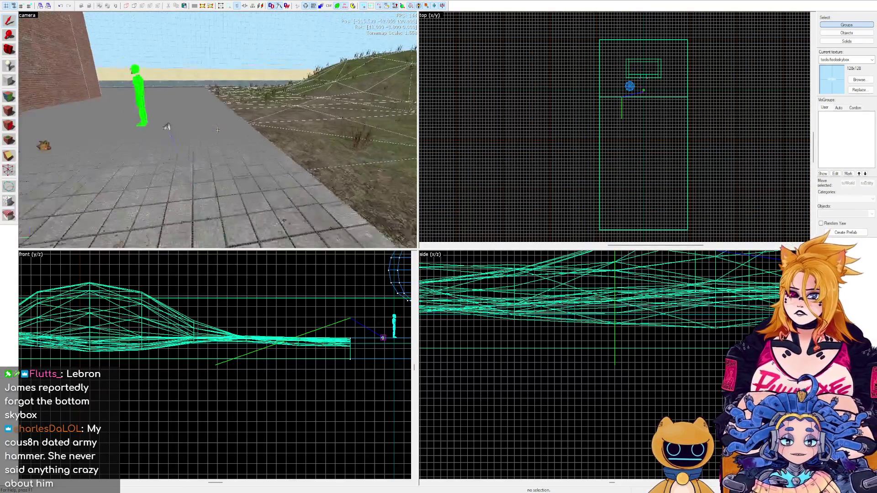
key("w")
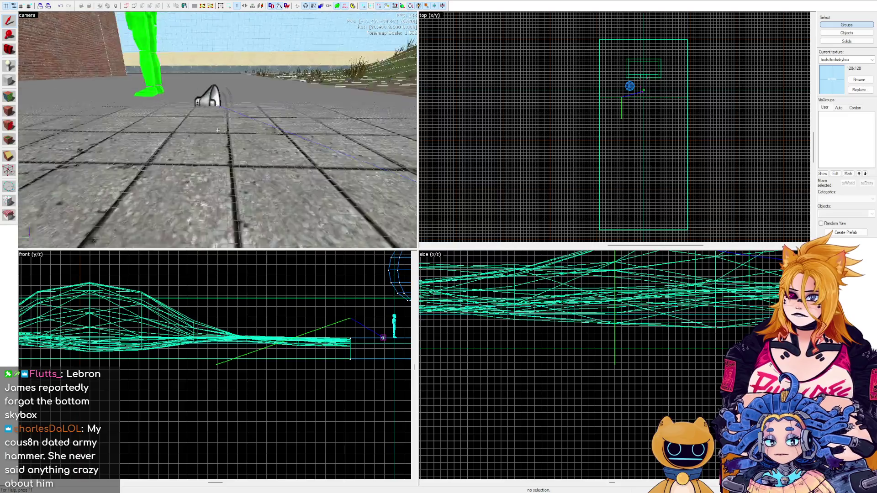
key("w")
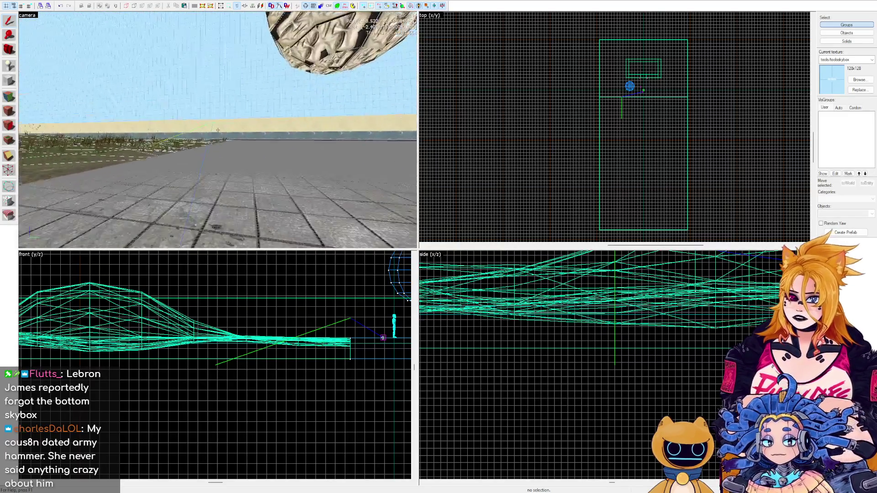
key("w")
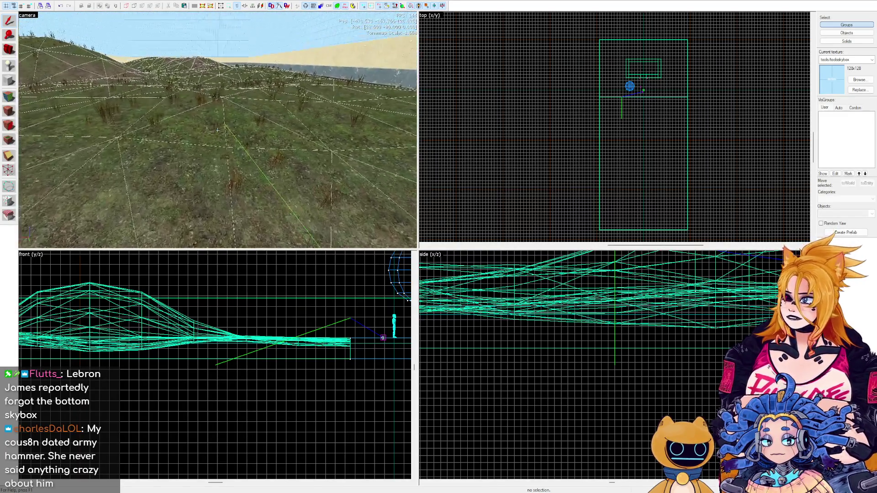
key("w")
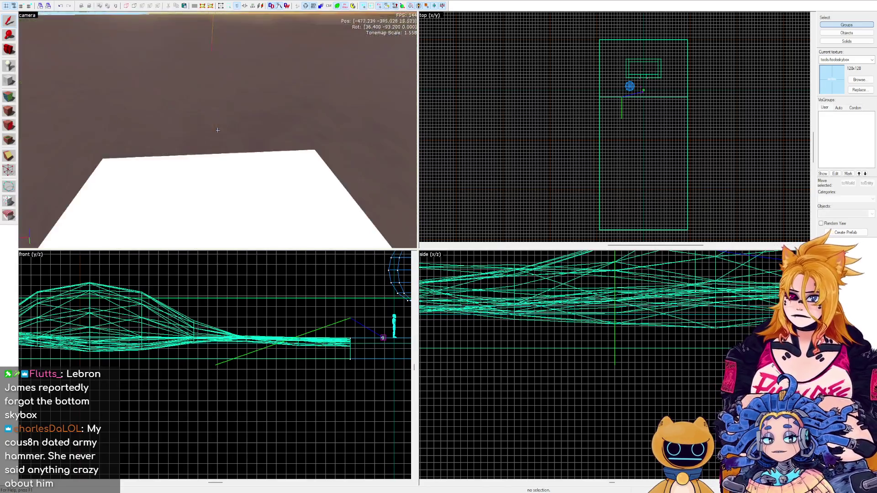
key("w")
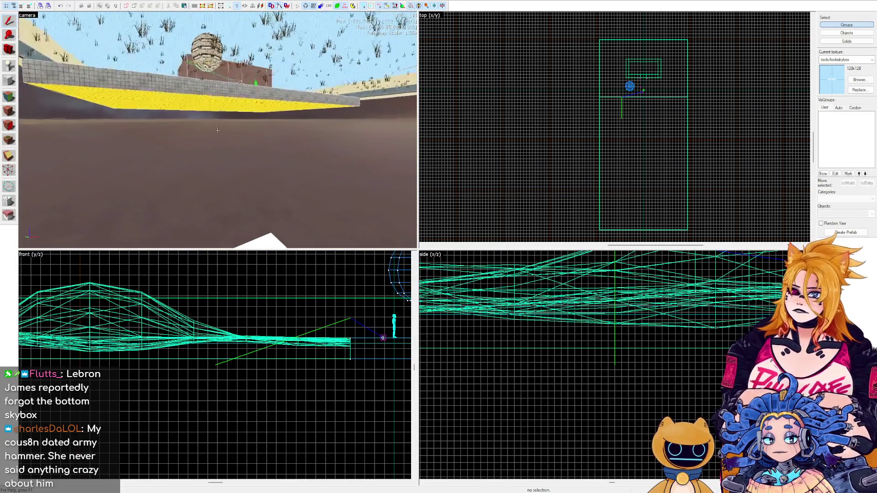
left_click(256, 101)
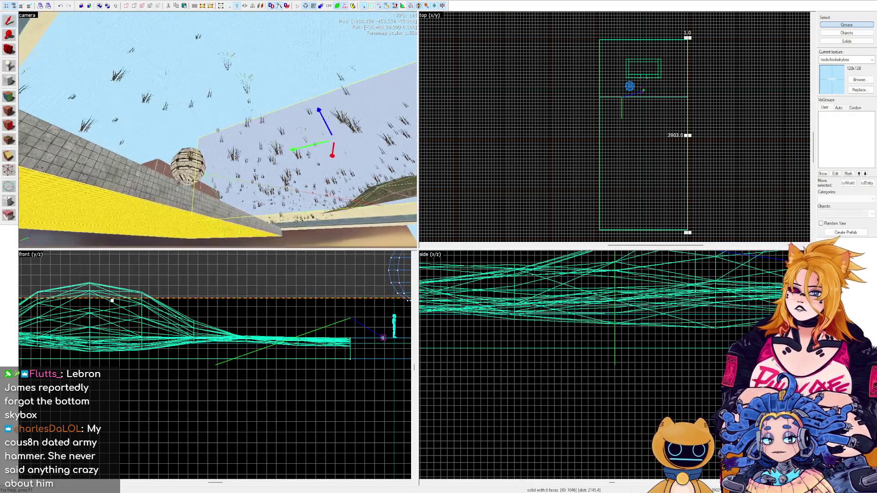
left_click(224, 134)
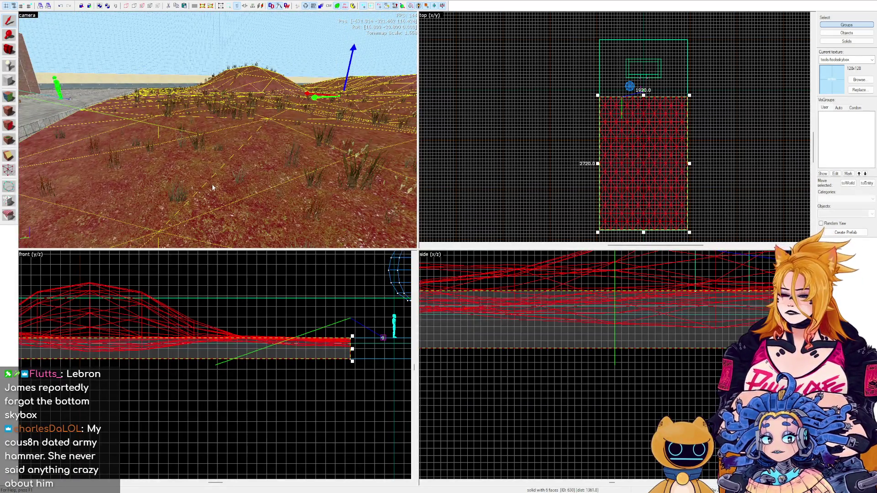
left_click(601, 327)
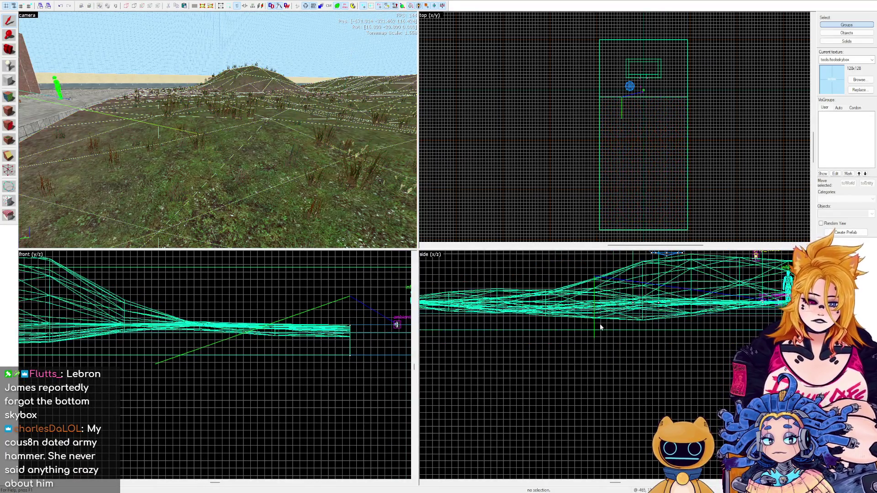
left_click(332, 339)
scroll(331, 311, "up", 3)
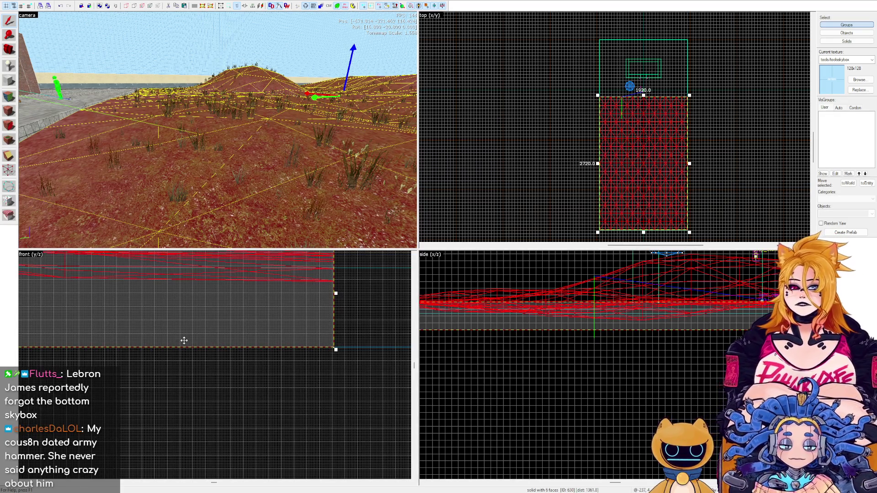
key("w")
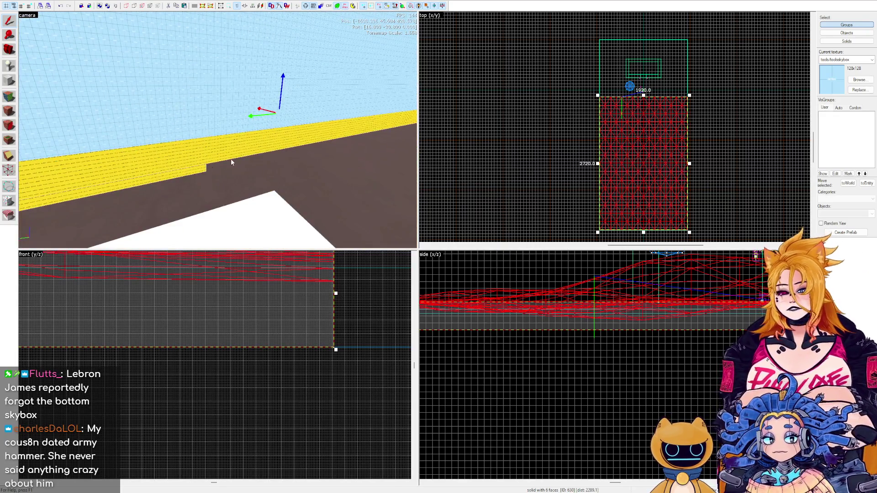
left_click(217, 130)
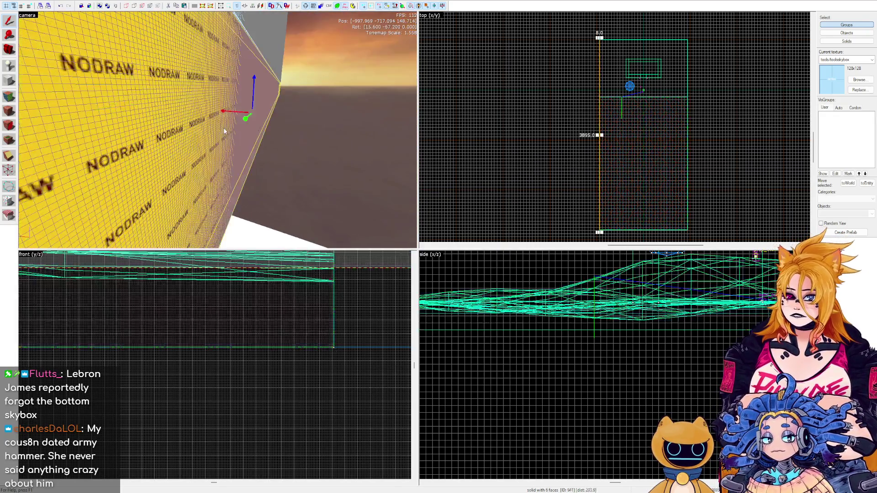
key("w")
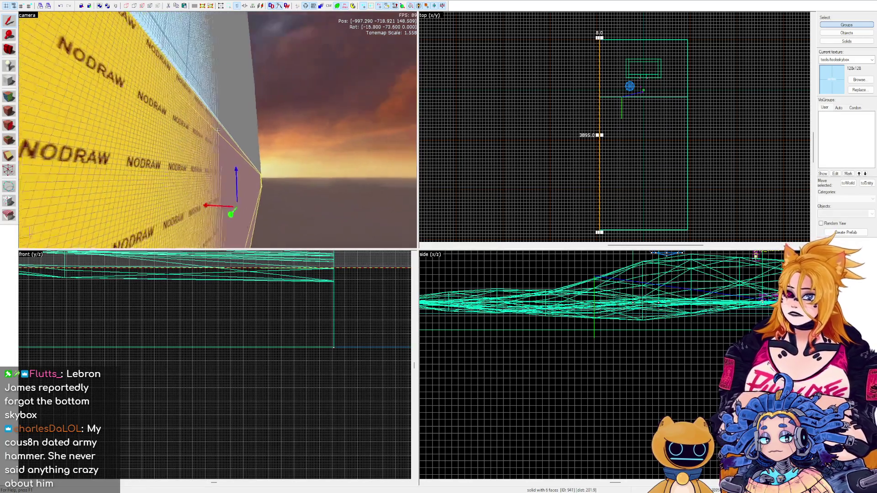
key("z")
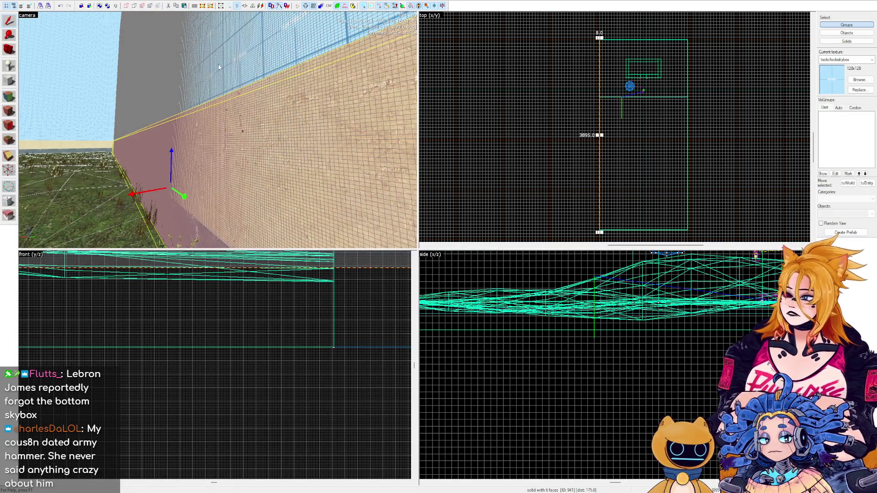
key("z")
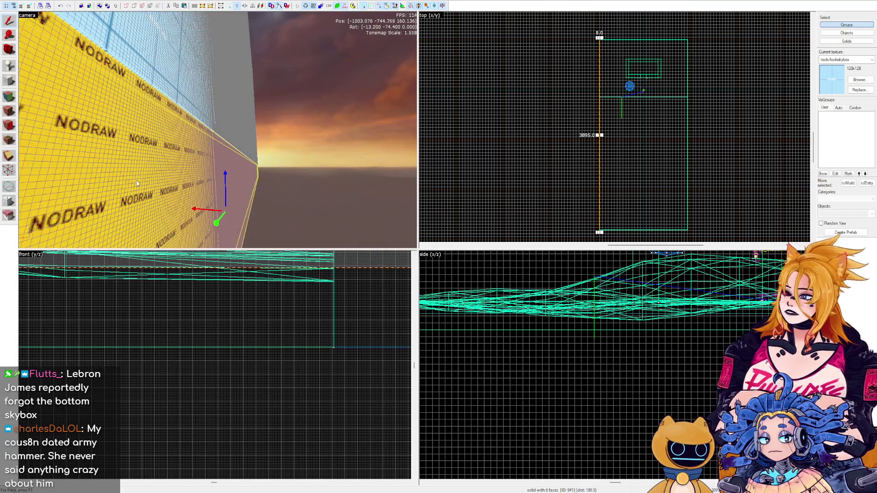
key("w")
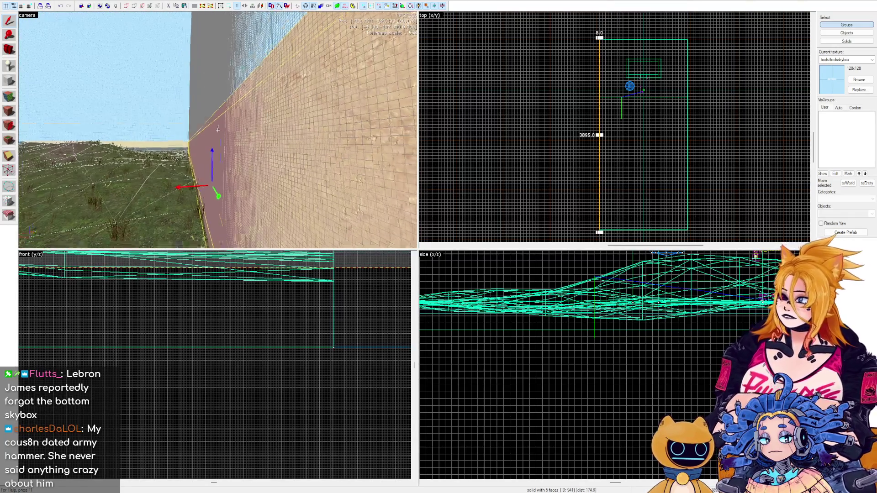
left_click(218, 131)
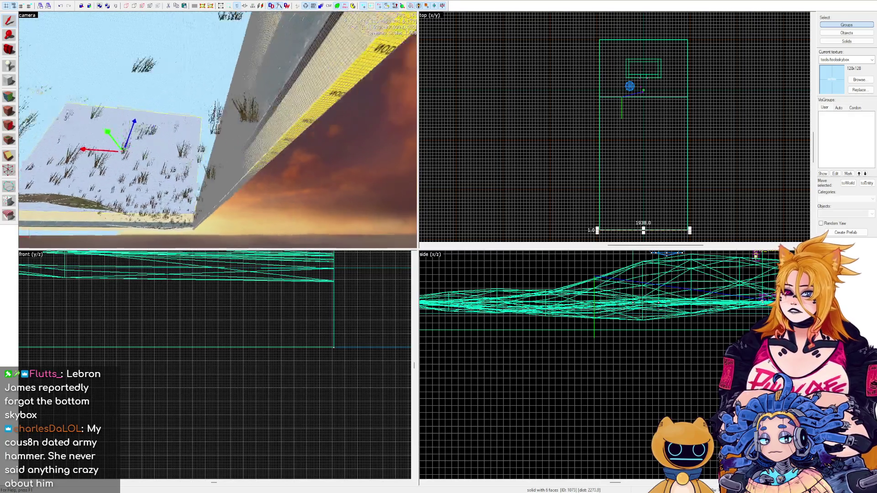
key("w")
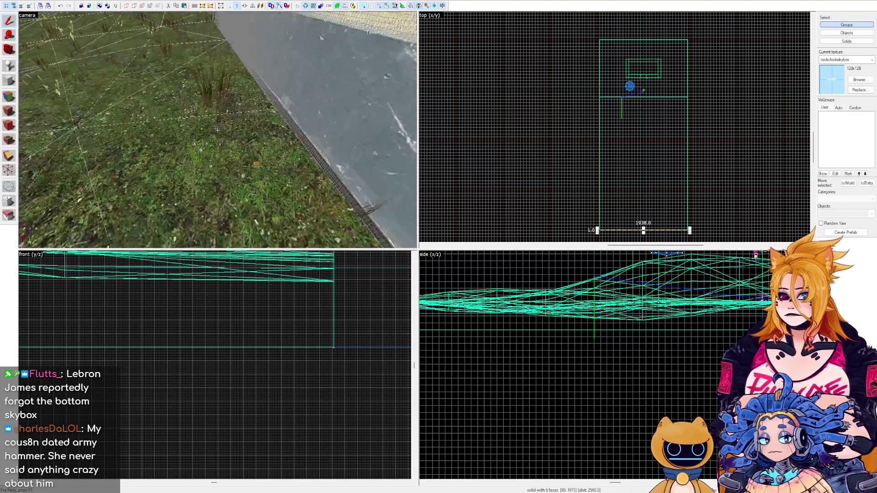
key("w")
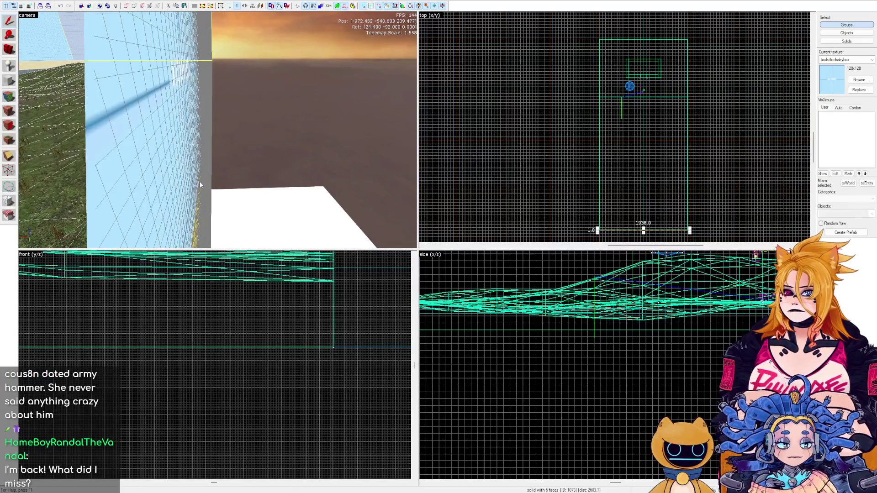
key("w")
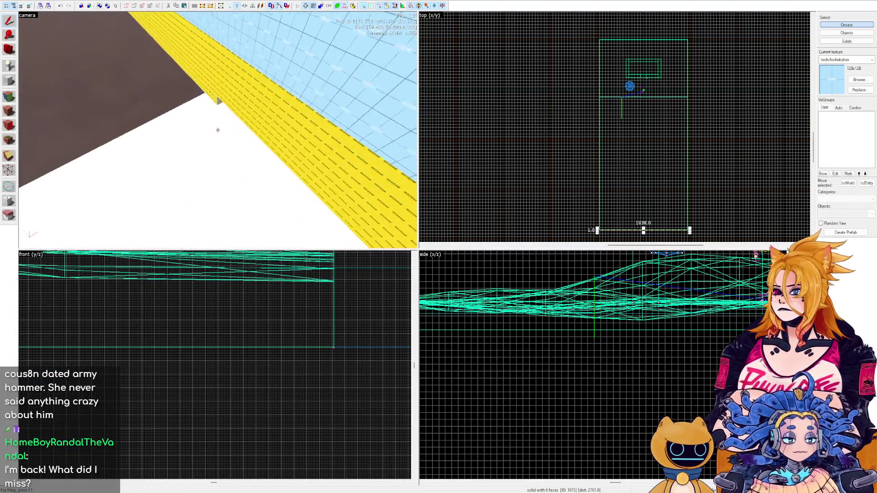
key("w")
left_click(218, 130)
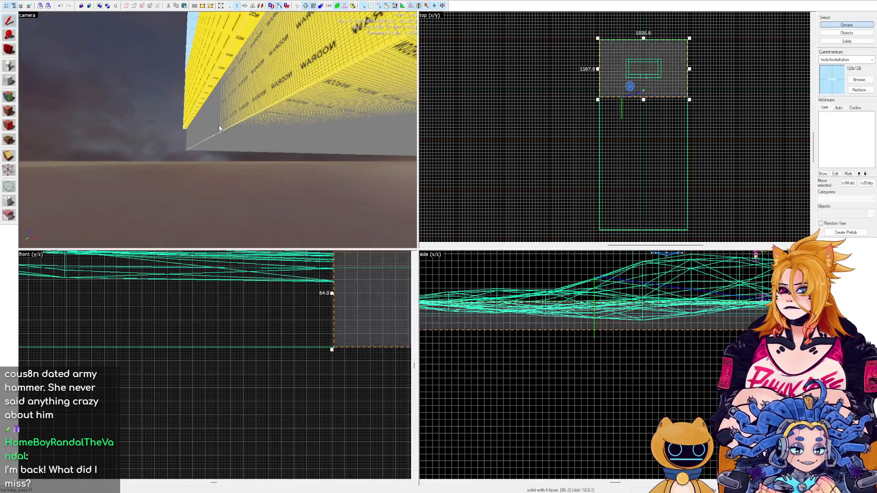
Raise the yellow NODRAW brush and fly the camera toward the yellow wall.
key("z")
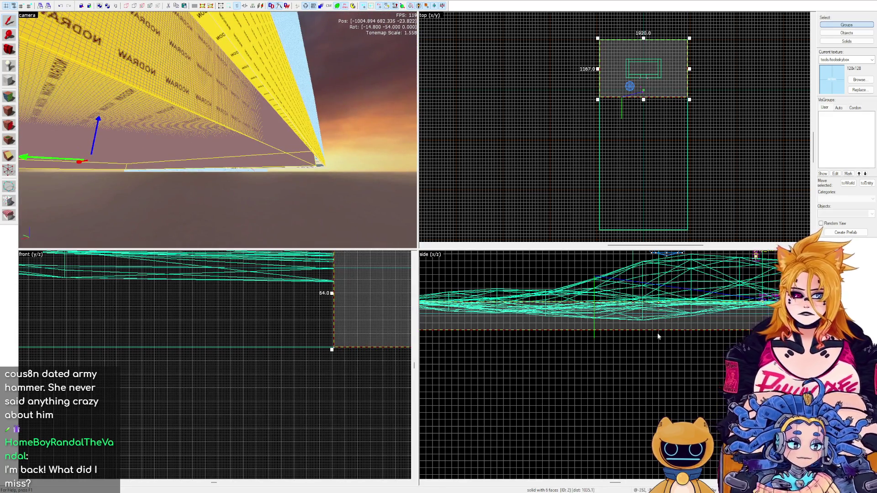
left_click_drag(97, 119, 163, 165)
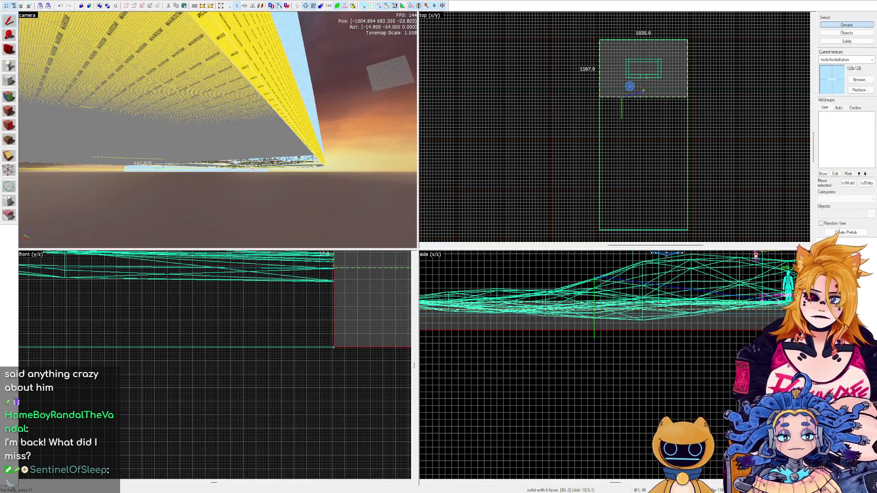
key("z")
key("w")
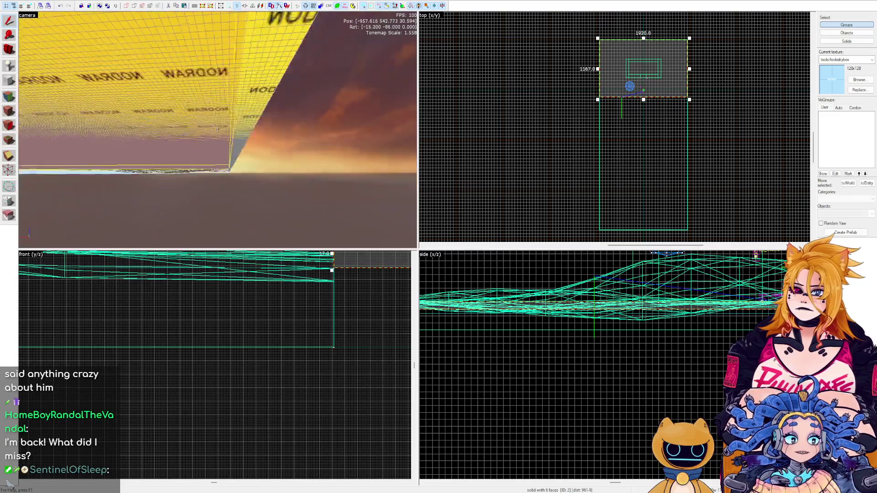
key("z")
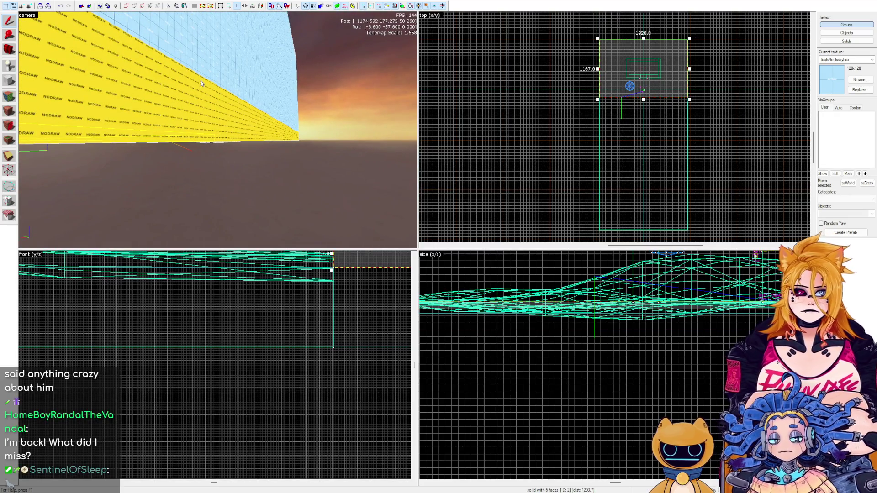
Zoom the side view and start outlining a small thin box.
scroll(351, 323, "up", 1)
scroll(588, 345, "down", 3)
scroll(550, 314, "up", 4)
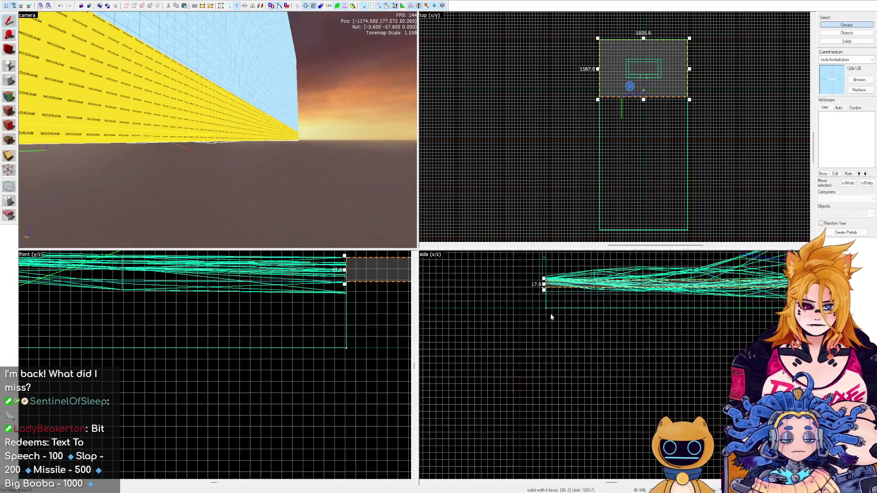
left_click_drag(542, 305, 616, 314)
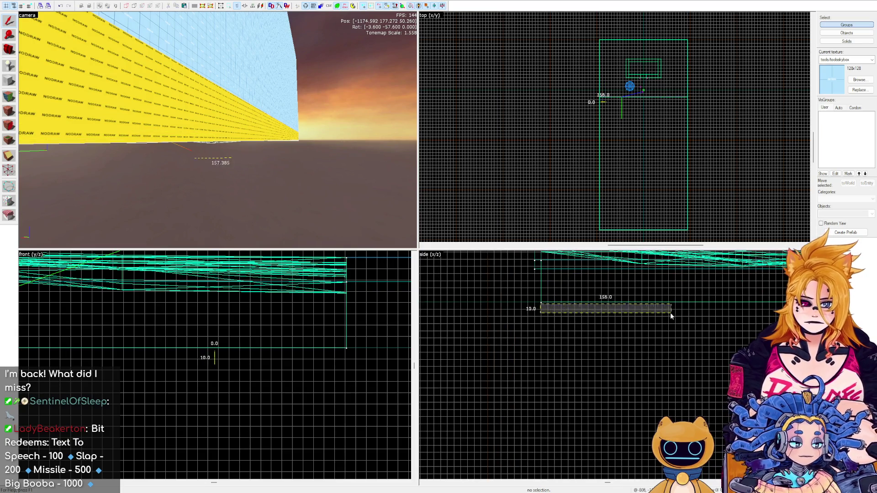
Discard the stray box outlines and switch to the Block tool.
key("Escape")
left_click_drag(558, 304, 580, 332)
key("Escape")
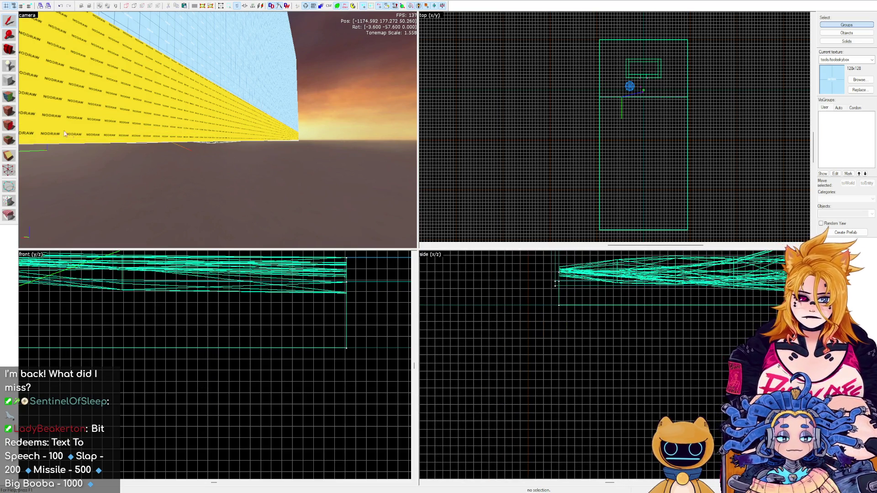
key("shift+b")
scroll(659, 365, "down", 2)
scroll(659, 365, "up", 3)
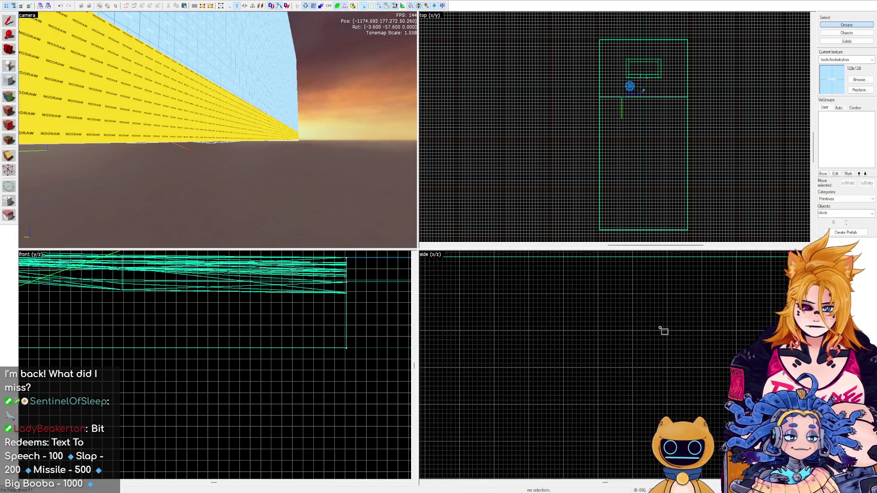
Draw a thin block and stretch it into a long strip down the map's length.
left_click_drag(543, 275, 589, 306)
scroll(495, 313, "down", 5)
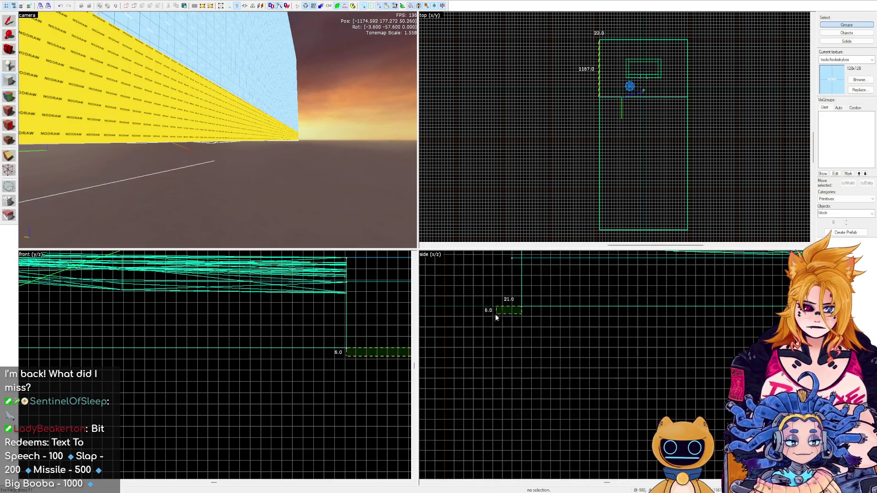
mouse_move(501, 303)
left_mouse_down()
mouse_move(749, 328)
mouse_move(718, 283)
mouse_move(726, 270)
left_mouse_up()
scroll(749, 328, "up", 3)
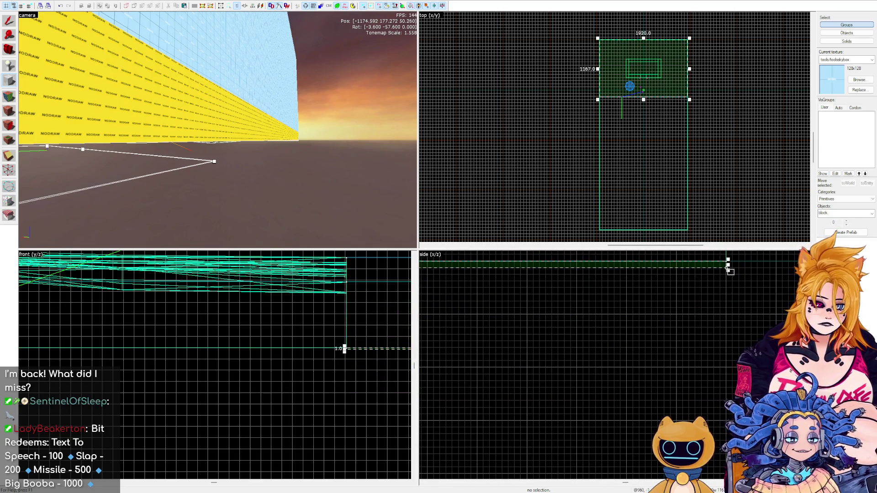
left_click_drag(672, 96, 676, 231)
scroll(677, 231, "up", 3)
scroll(677, 234, "down", 3)
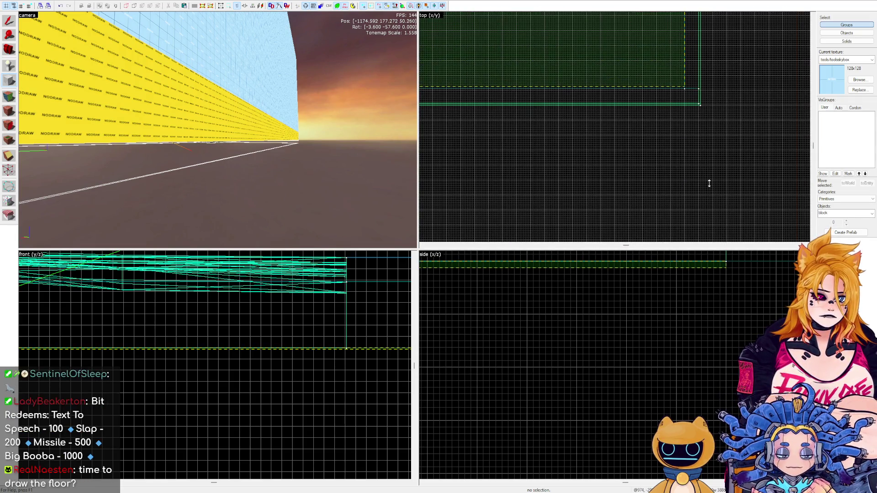
left_click_drag(707, 183, 716, 196)
scroll(715, 197, "up", 2)
scroll(699, 175, "down", 2)
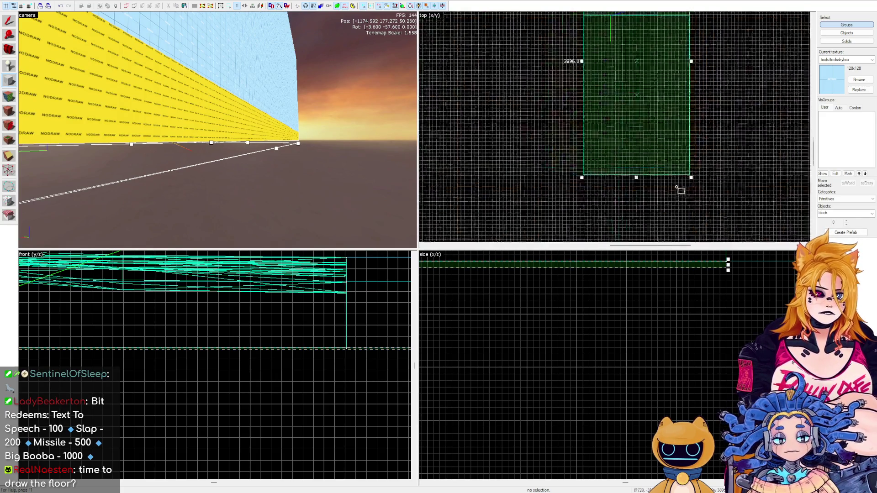
scroll(681, 188, "up", 5)
scroll(600, 117, "down", 3)
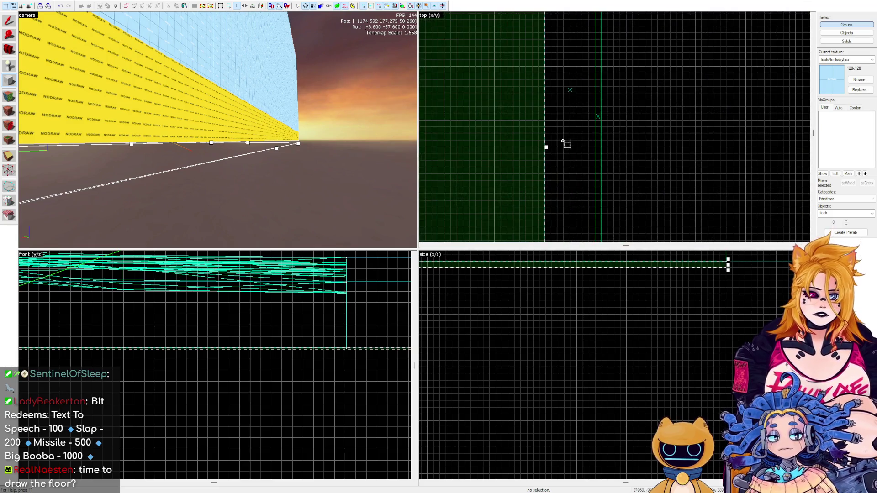
Widen the block rightward, aligning its edge with the cyan line and its top at 1930.
mouse_move(550, 146)
left_mouse_down()
mouse_move(608, 156)
mouse_move(730, 147)
left_mouse_up()
scroll(632, 154, "down", 2)
scroll(632, 154, "up", 3)
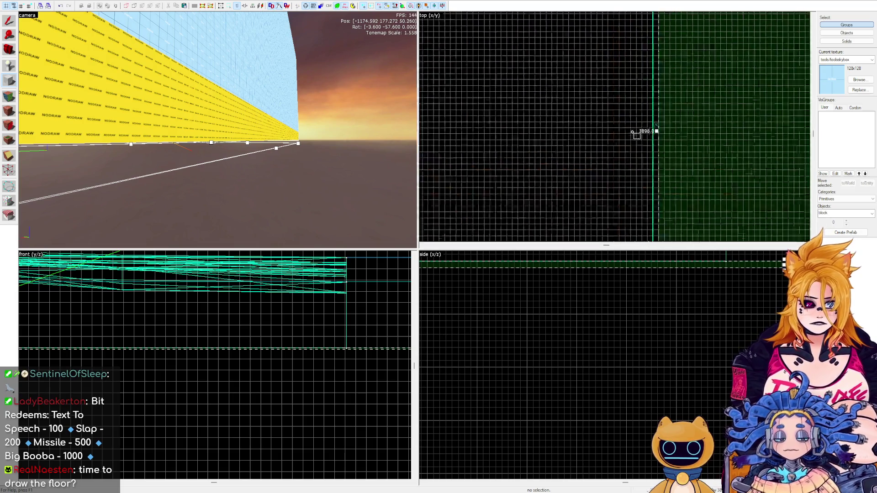
left_click_drag(684, 127, 662, 129)
scroll(631, 171, "up", 2)
scroll(694, 59, "down", 4)
scroll(642, 200, "up", 3)
scroll(693, 85, "up", 2)
left_click_drag(687, 97, 686, 93)
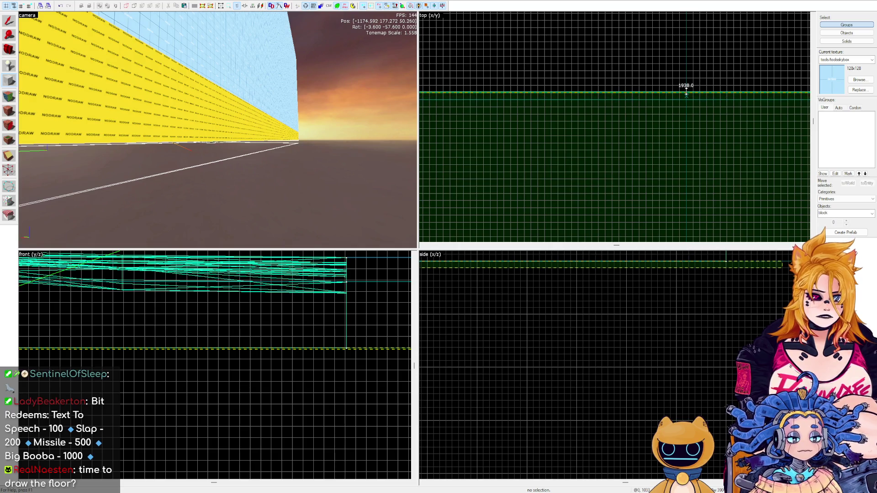
scroll(639, 192, "down", 5)
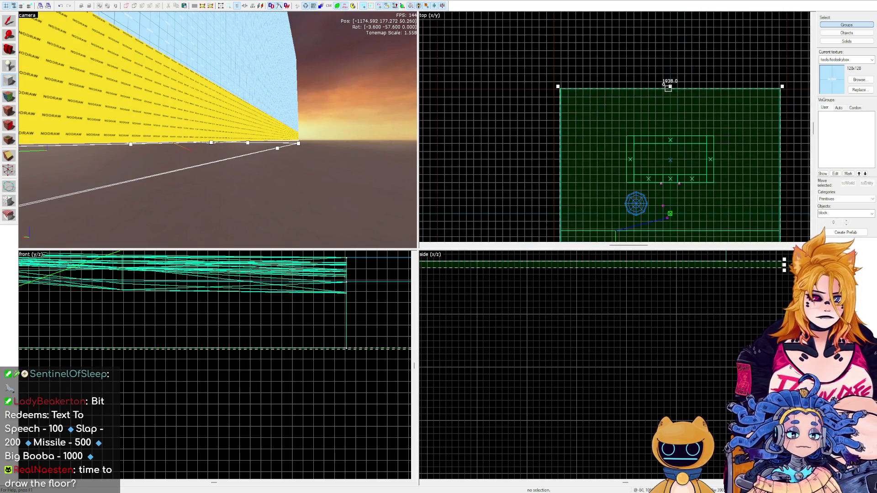
scroll(635, 220, "up", 5)
scroll(658, 155, "down", 2)
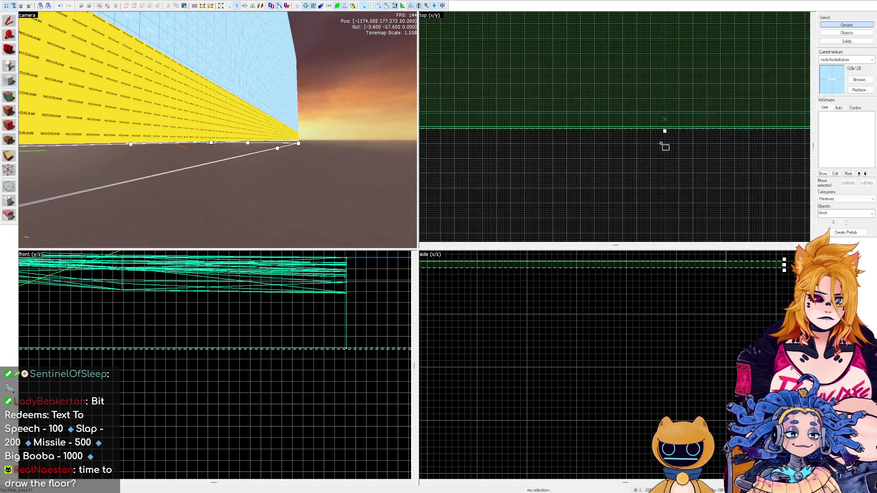
scroll(663, 285, "down", 2)
scroll(731, 288, "up", 2)
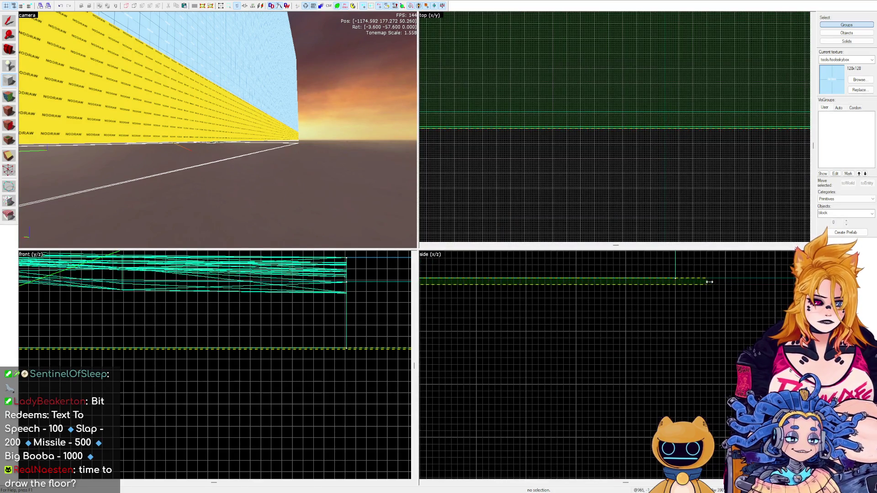
scroll(709, 282, "up", 2)
scroll(660, 290, "down", 4)
scroll(599, 360, "down", 2)
scroll(553, 333, "up", 6)
scroll(546, 425, "up", 3)
scroll(590, 410, "down", 4)
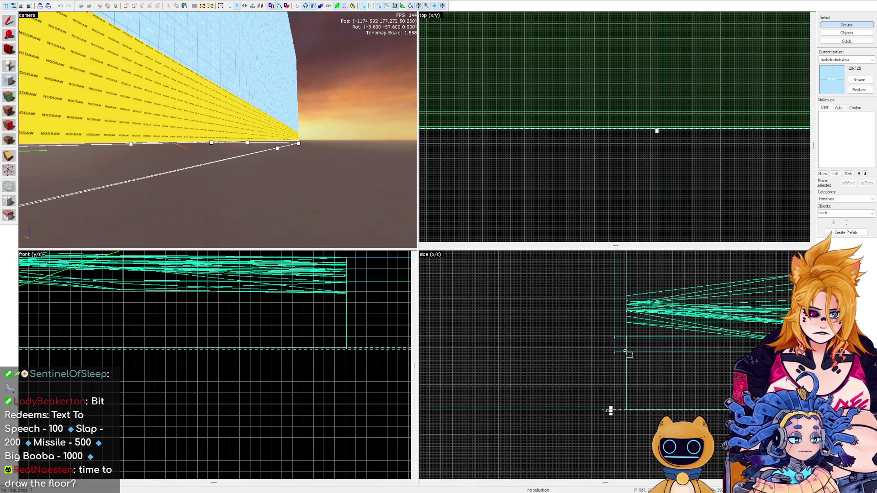
Check the block along the NODRAW wall, adjust its edge, and create the floor brush.
left_click_drag(249, 152, 211, 126)
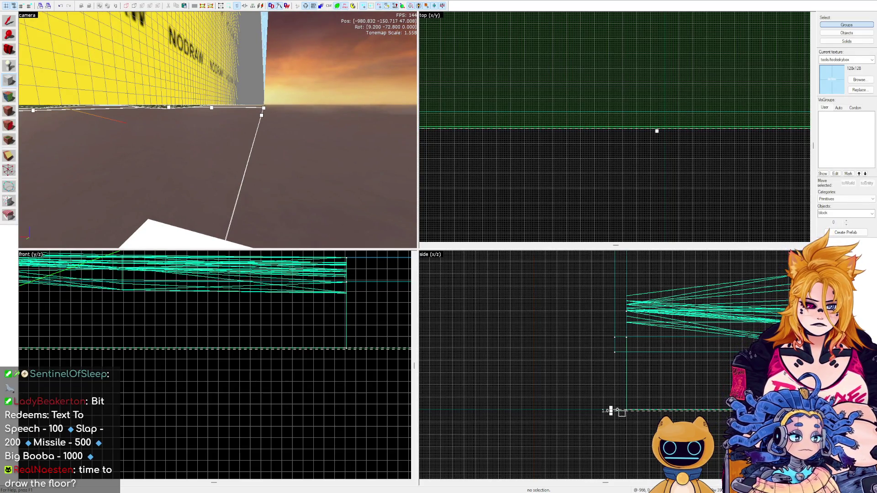
scroll(618, 410, "up", 3)
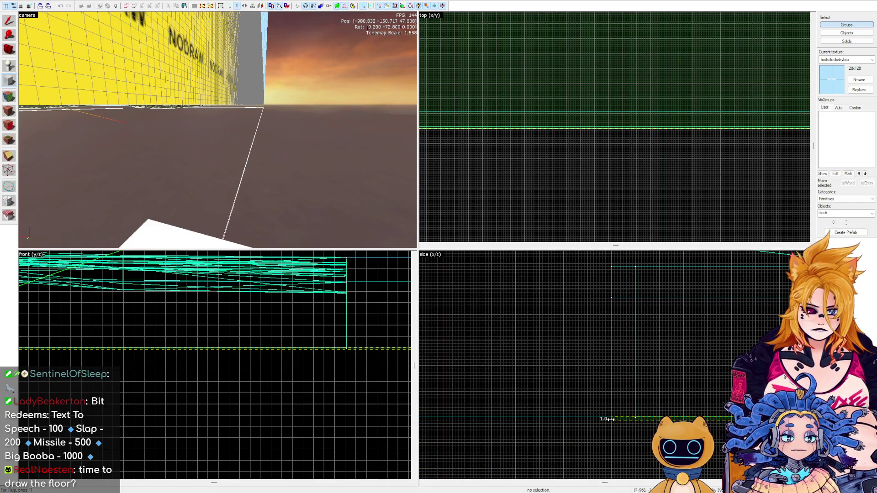
left_click(609, 419)
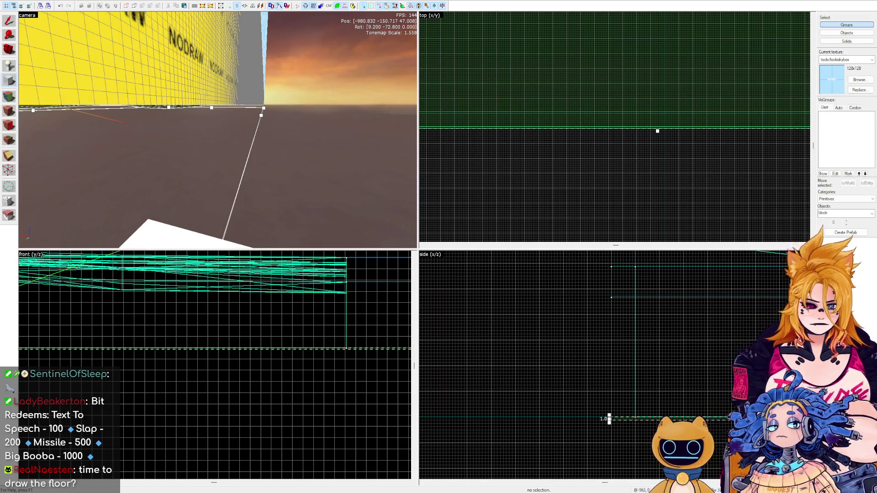
left_click(218, 130)
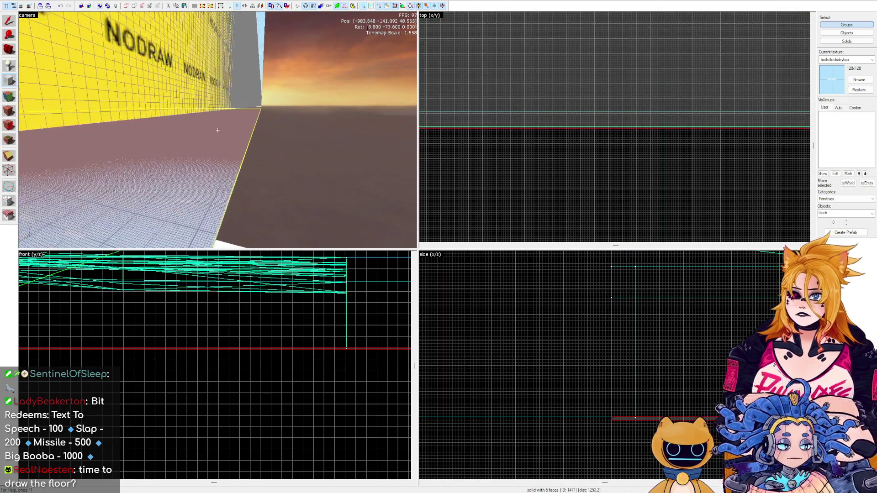
Raise the floor brush higher in the enclosure and inspect it in the 3D view.
key("w")
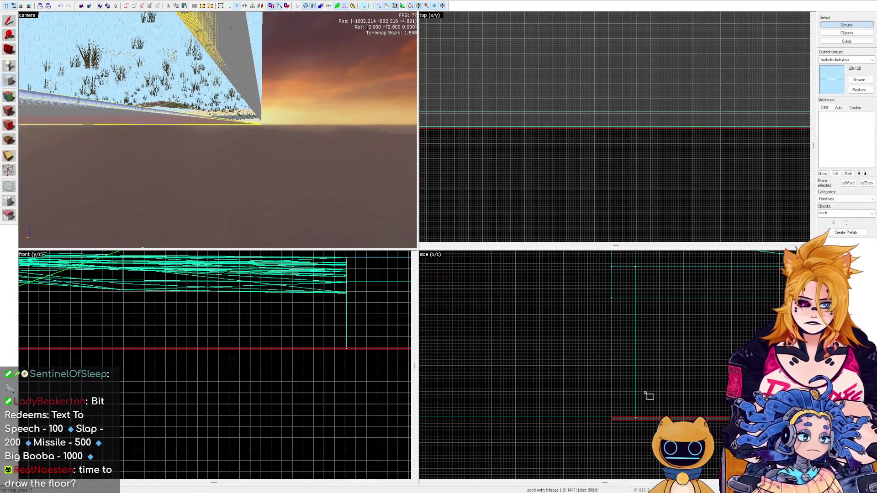
key("shift+s")
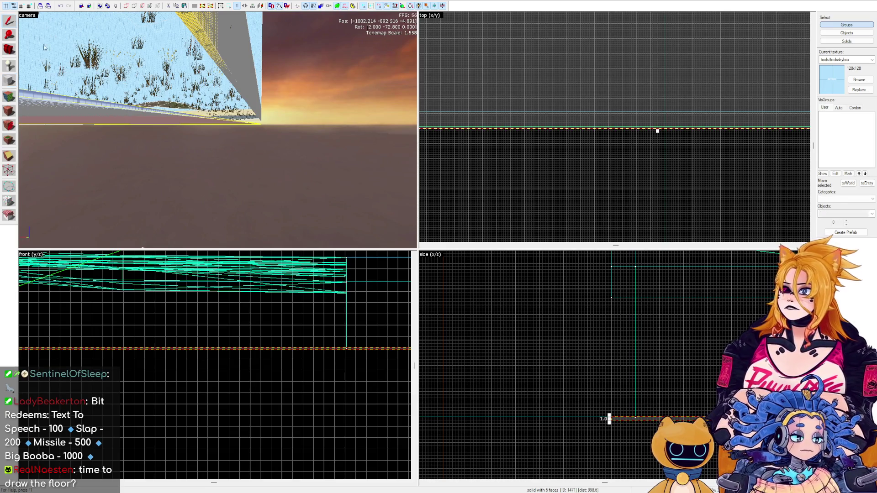
left_click_drag(672, 417, 670, 300)
key("z")
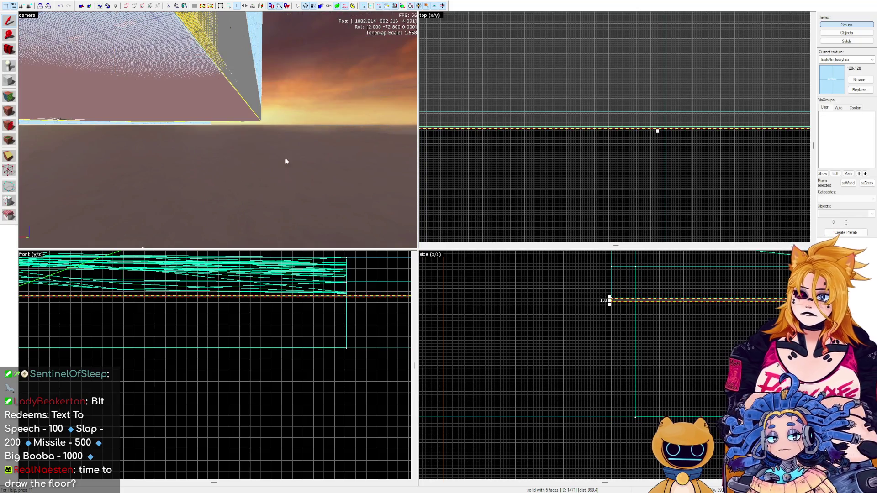
mouse_move(218, 131)
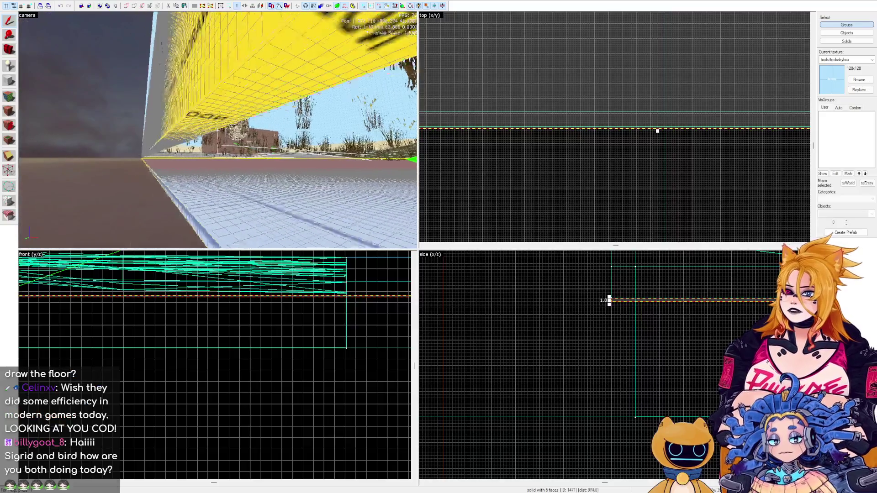
key("w")
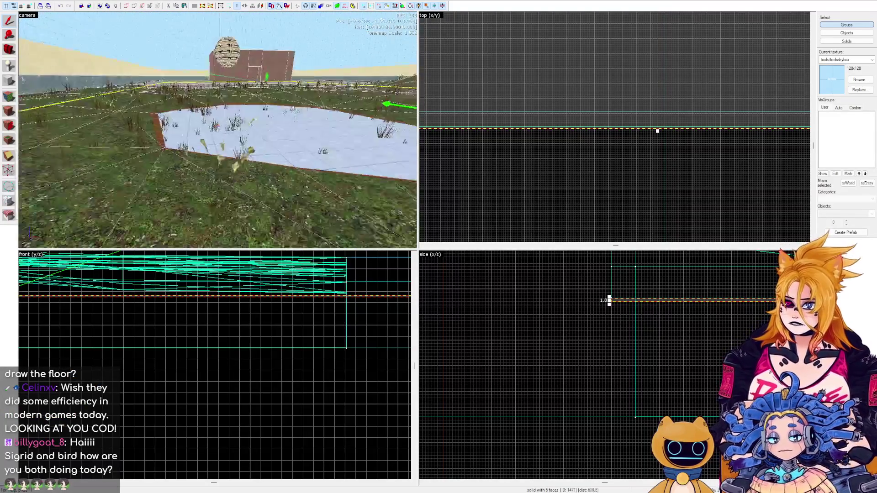
key("z")
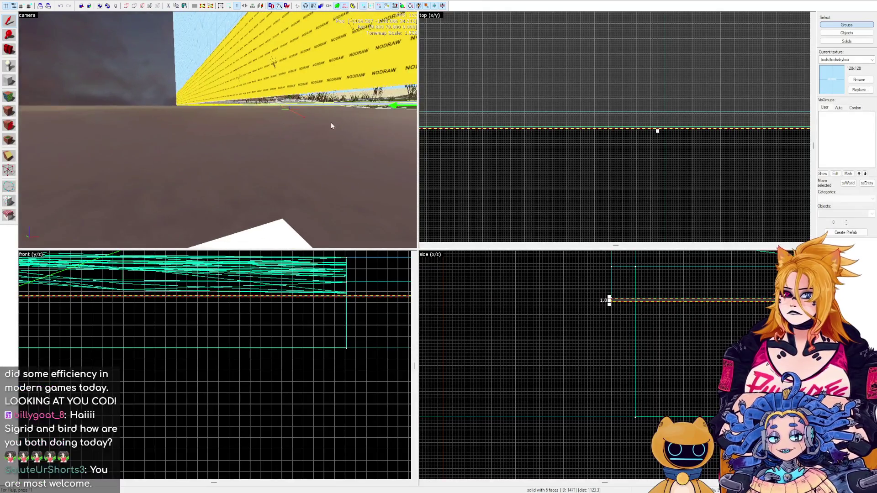
Lower the floor brush again, delete it, and select the NODRAW wall.
left_click_drag(631, 301, 539, 349)
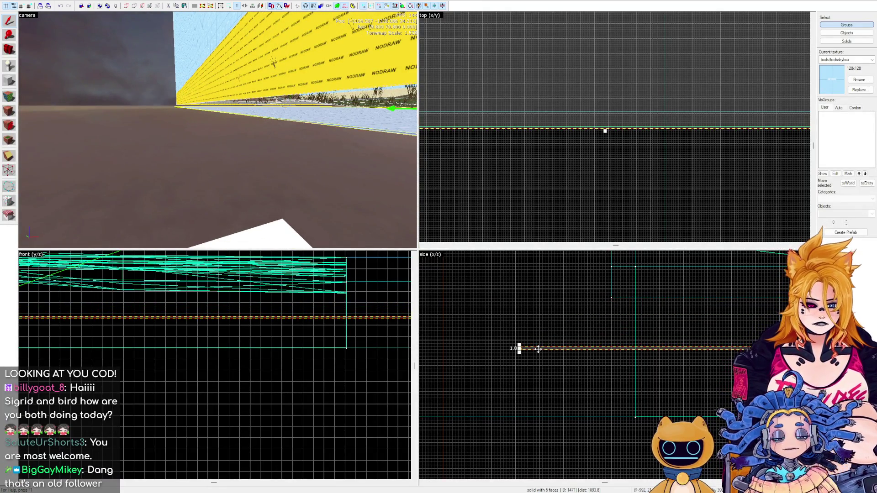
key("Delete")
left_click(219, 118)
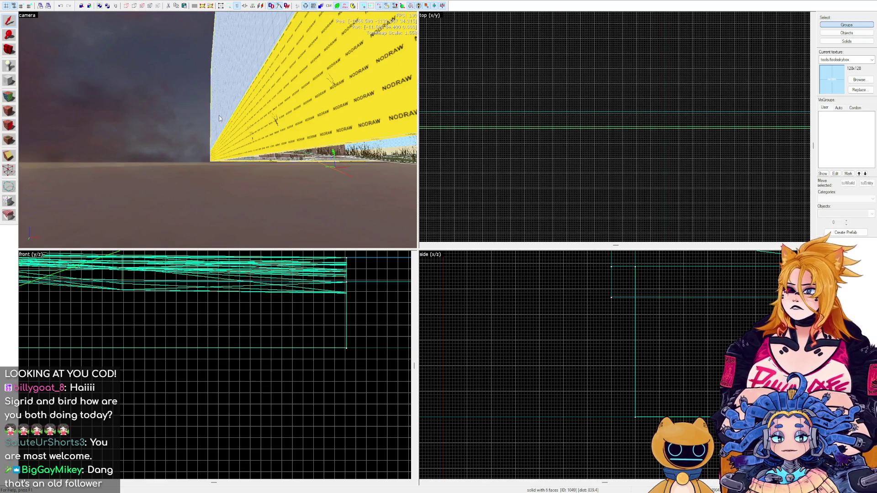
key("w")
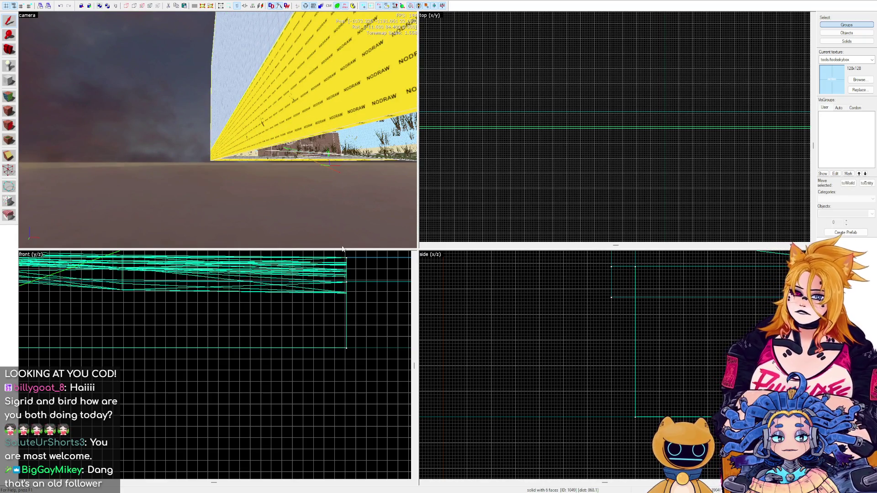
left_click_drag(311, 111, 196, 141)
Fly the 3D camera over the terrain and select the group of skybox walls.
scroll(692, 286, "down", 5)
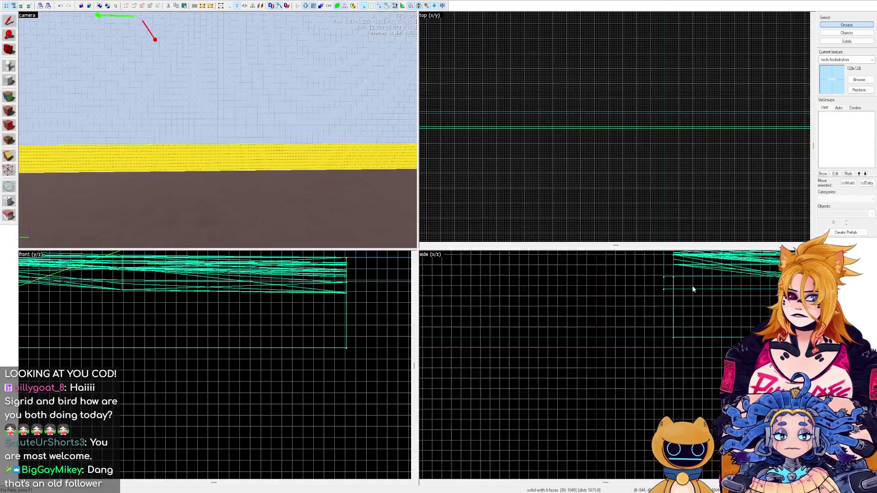
scroll(640, 300, "down", 3)
scroll(626, 315, "up", 2)
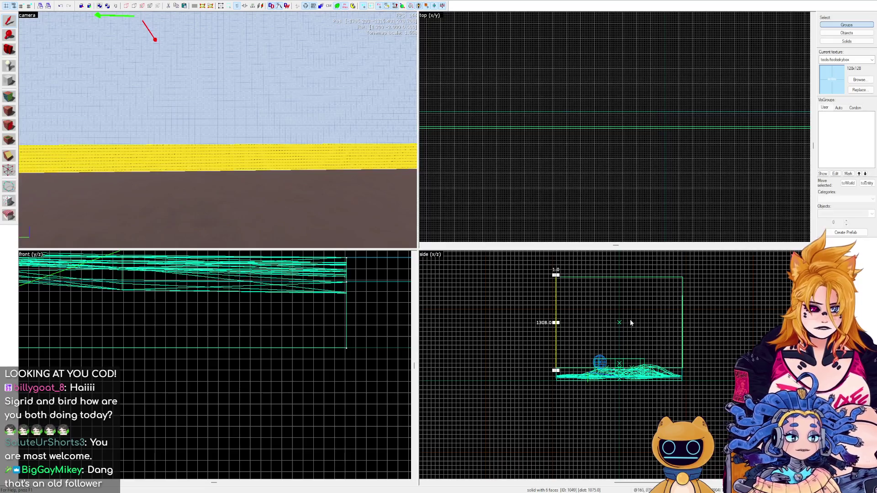
key("z")
key("w")
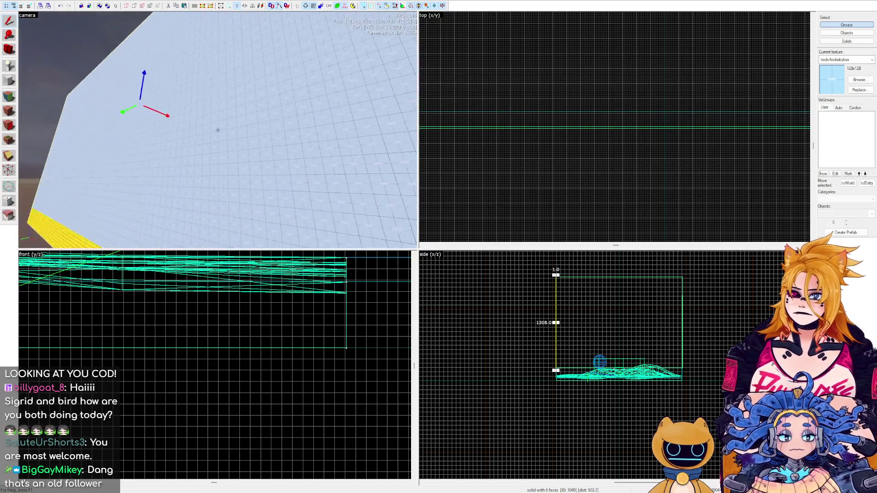
left_click(218, 131)
key("z")
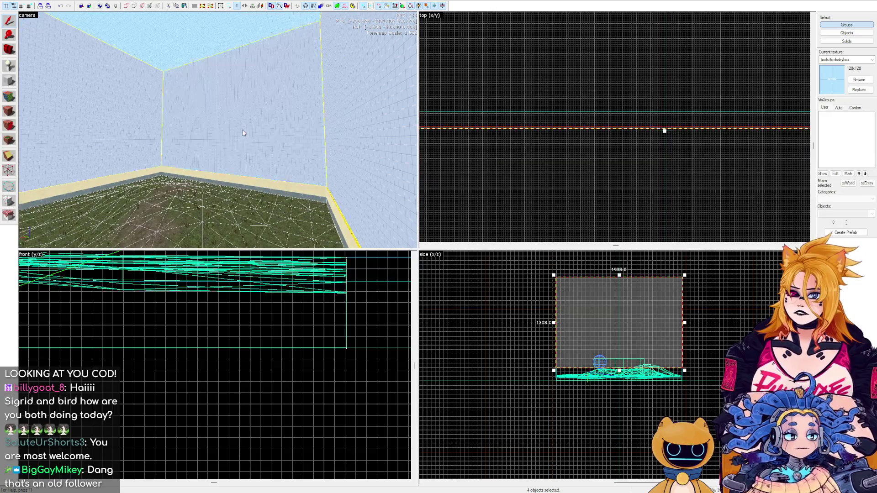
scroll(612, 365, "up", 3)
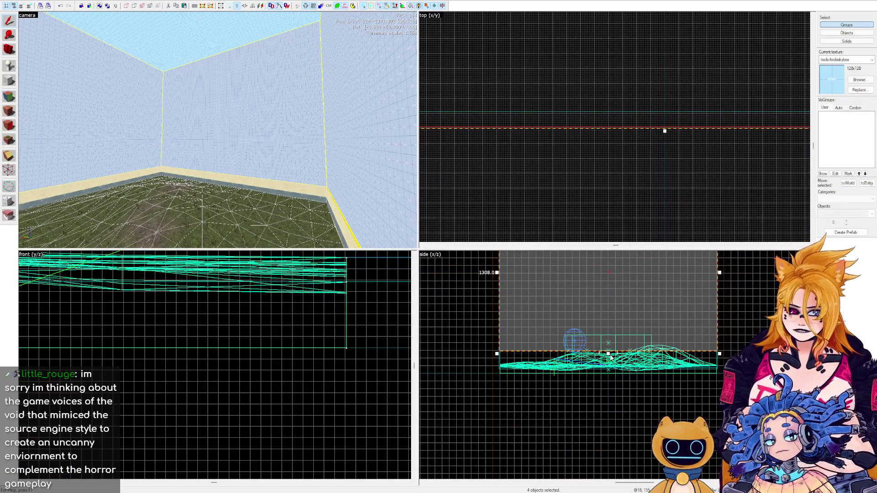
Clear the selection and reposition the camera to view the skybox enclosure and terrain.
key("Escape")
scroll(615, 366, "down", 3)
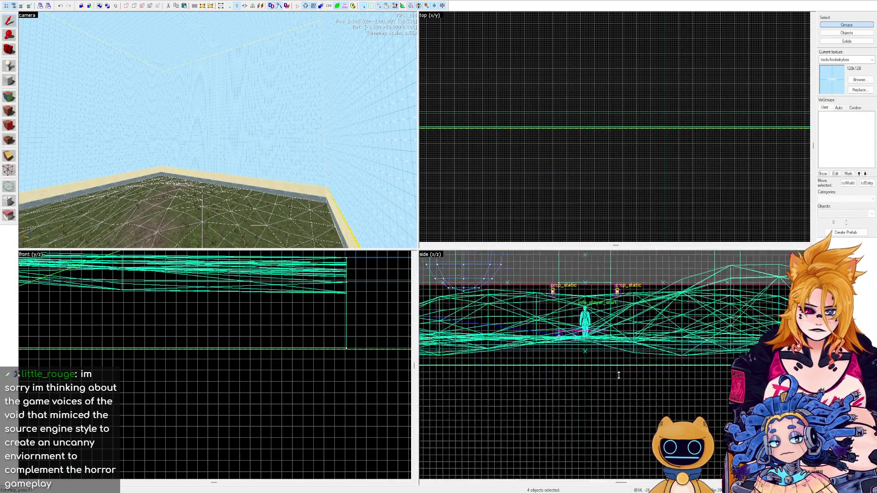
scroll(618, 374, "up", 3)
key("ctrl+z")
key("z")
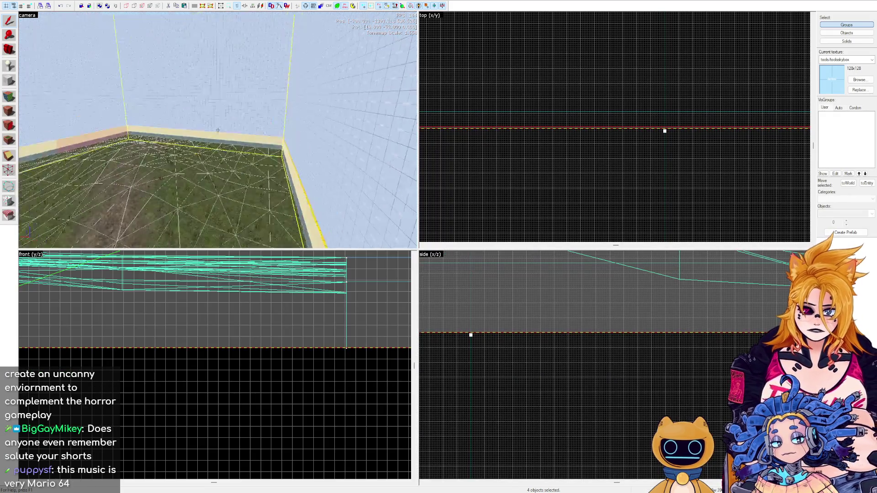
key("w")
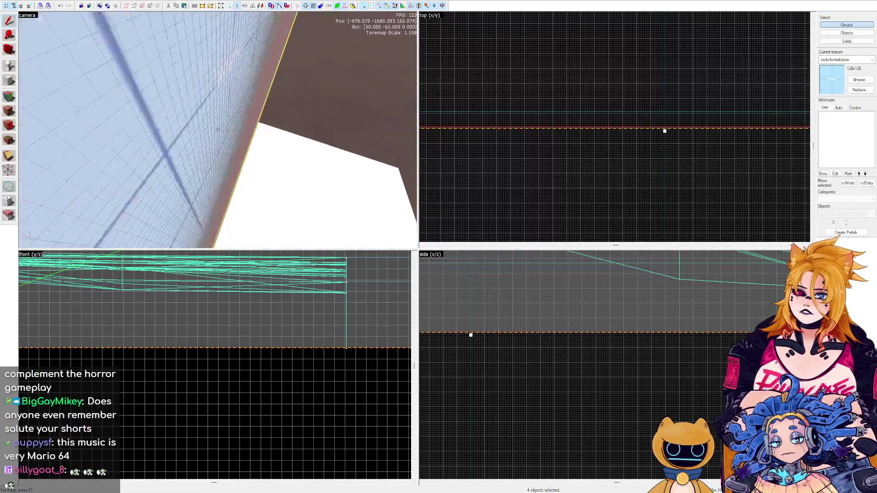
key("z")
key("w")
key("w")
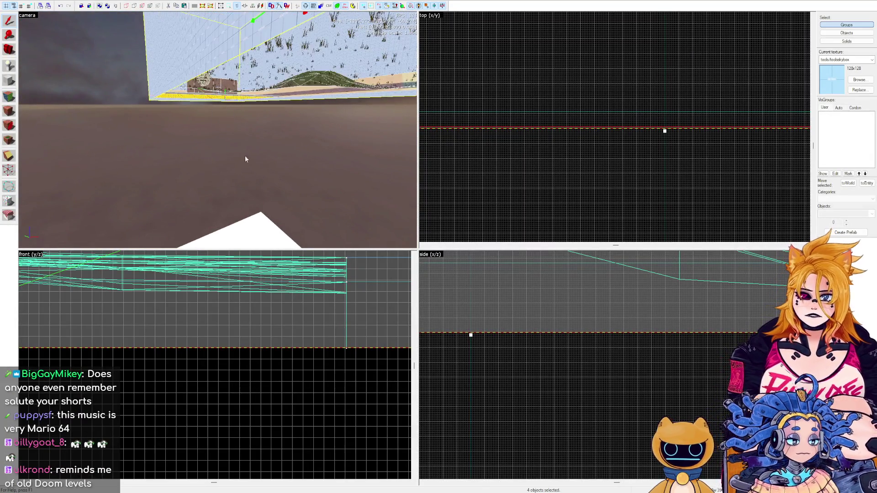
scroll(241, 325, "down", 4)
Fly closer to the skybox wall and move the thin 1938-wide brush upward.
scroll(291, 405, "up", 4)
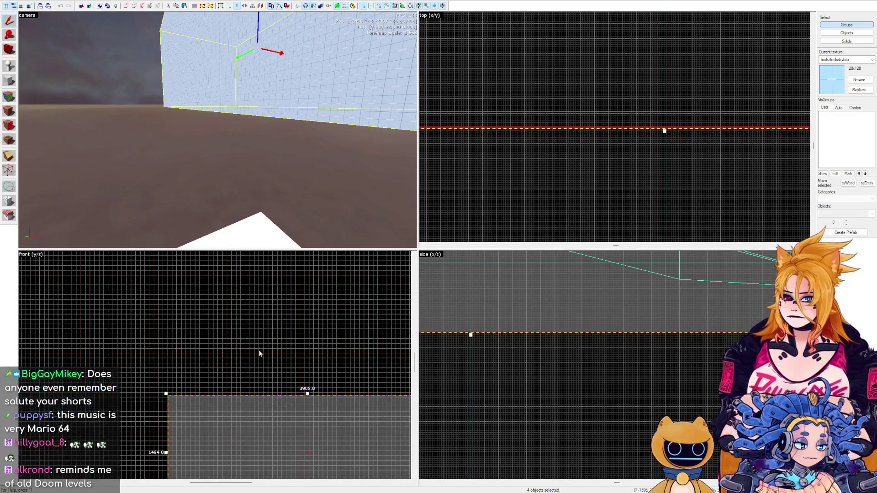
scroll(586, 161, "up", 4)
key("z")
key("w")
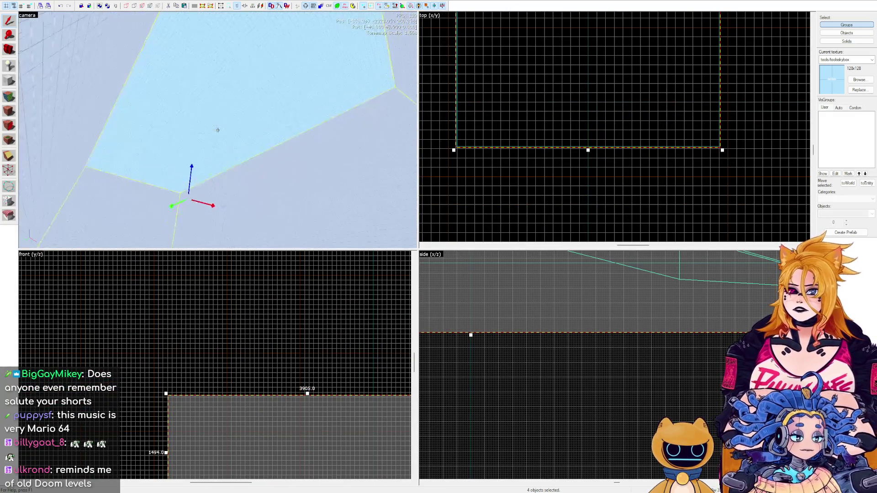
key("z")
scroll(589, 380, "down", 3)
scroll(588, 379, "down", 2)
scroll(552, 269, "up", 6)
scroll(601, 445, "down", 3)
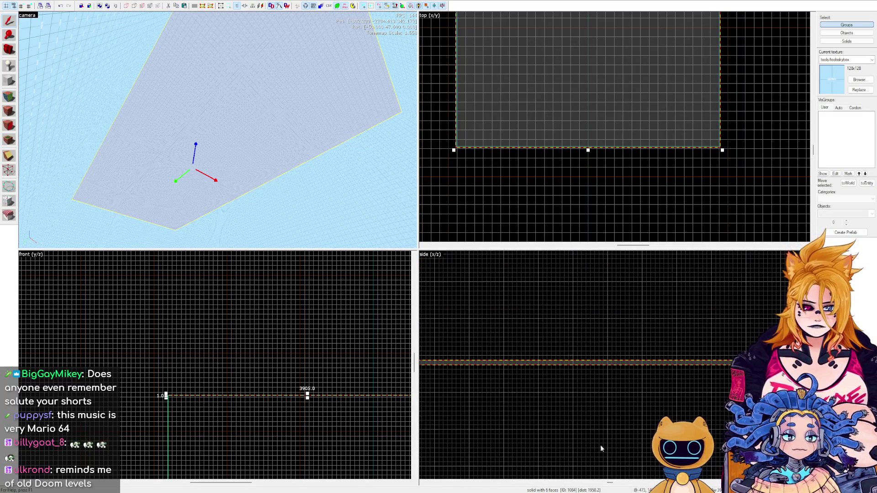
scroll(599, 410, "up", 2)
scroll(601, 315, "down", 3)
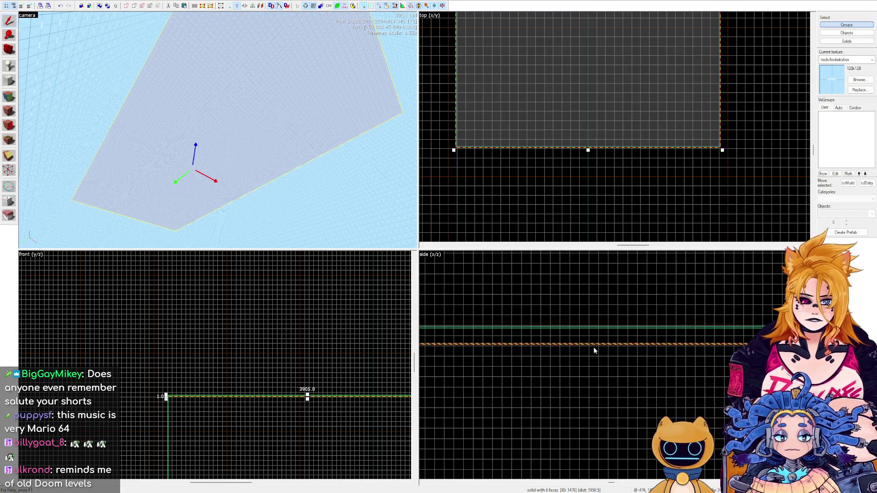
mouse_move(601, 345)
left_mouse_down()
mouse_move(595, 292)
mouse_move(559, 278)
left_mouse_up()
Resize the brush to 5 units tall and shorten it into a thin strip.
scroll(601, 343, "down", 3)
scroll(595, 292, "up", 3)
scroll(525, 279, "up", 5)
scroll(594, 302, "up", 2)
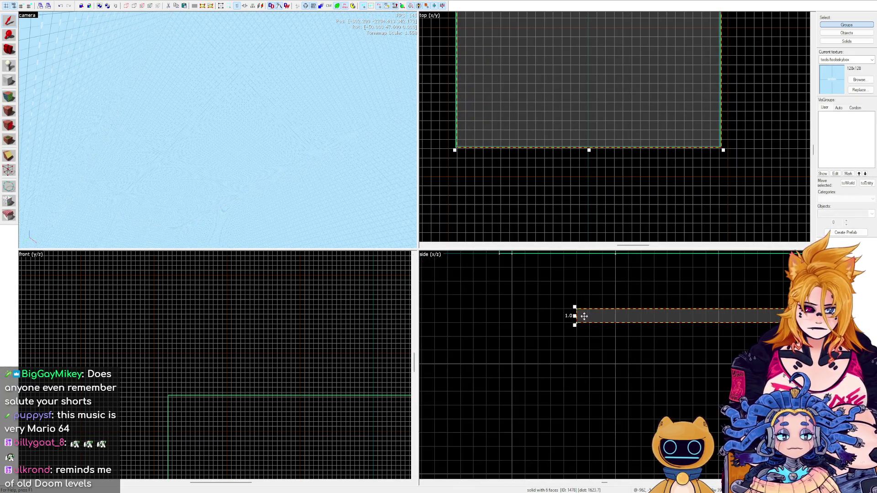
left_click_drag(574, 312, 574, 305)
scroll(534, 305, "up", 2)
scroll(530, 322, "down", 5)
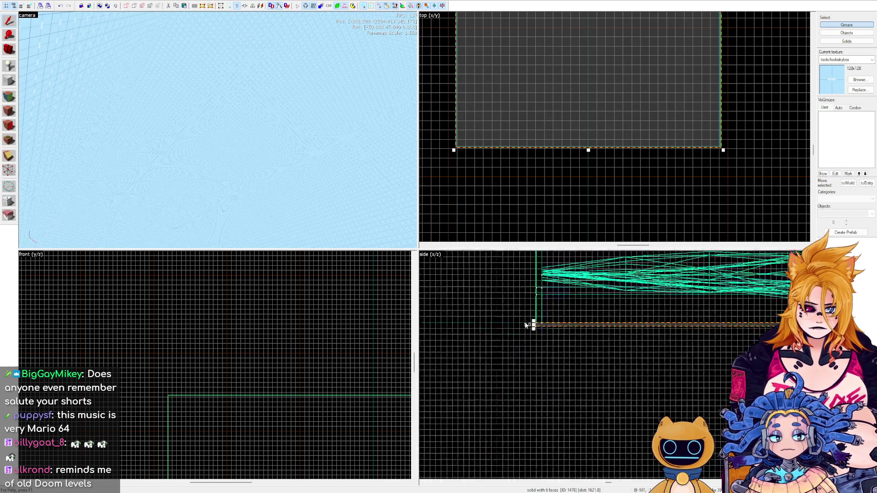
scroll(594, 340, "up", 3)
scroll(708, 336, "up", 3)
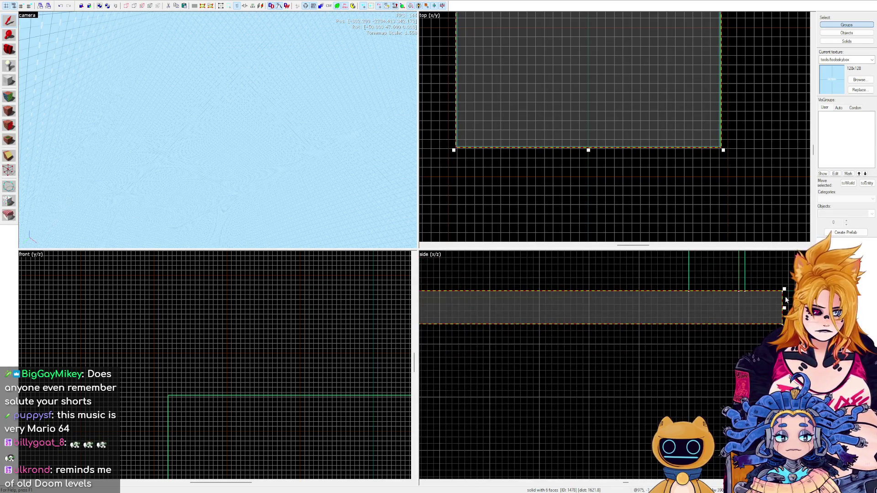
left_click_drag(785, 288, 747, 301)
Align the brush edge with the green boundary line, then deselect it.
scroll(594, 164, "up", 4)
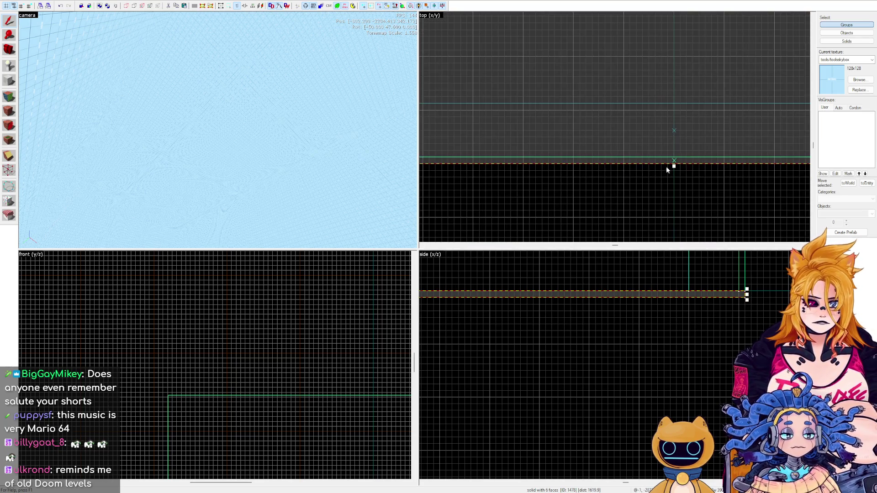
mouse_move(674, 166)
left_mouse_down()
mouse_move(674, 186)
mouse_move(674, 162)
left_mouse_up()
scroll(659, 194, "down", 2)
scroll(659, 195, "down", 5)
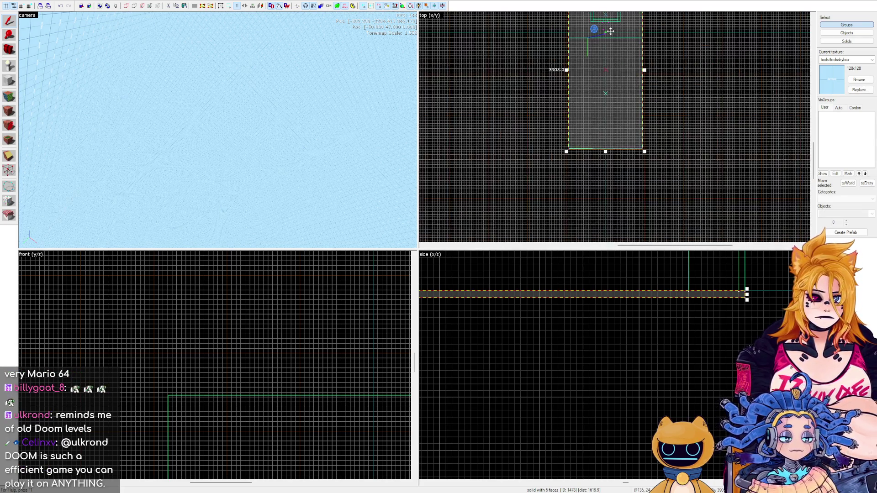
scroll(608, 133, "up", 4)
scroll(583, 174, "up", 2)
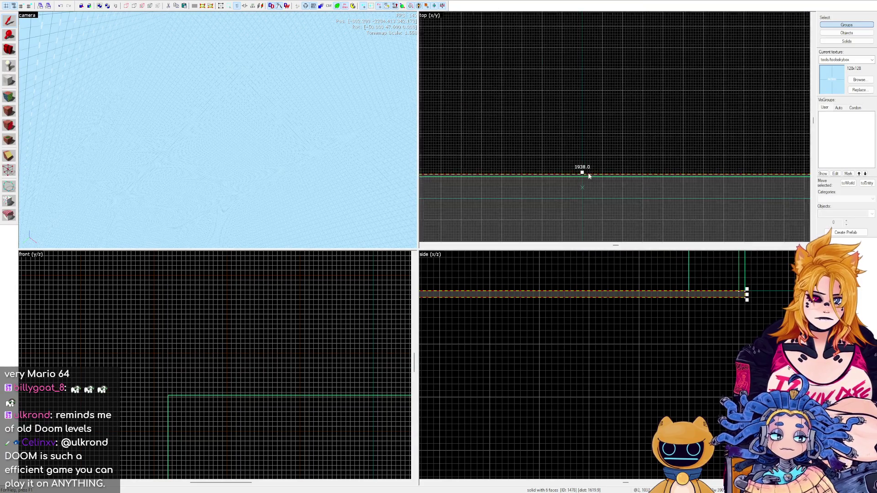
scroll(558, 174, "down", 3)
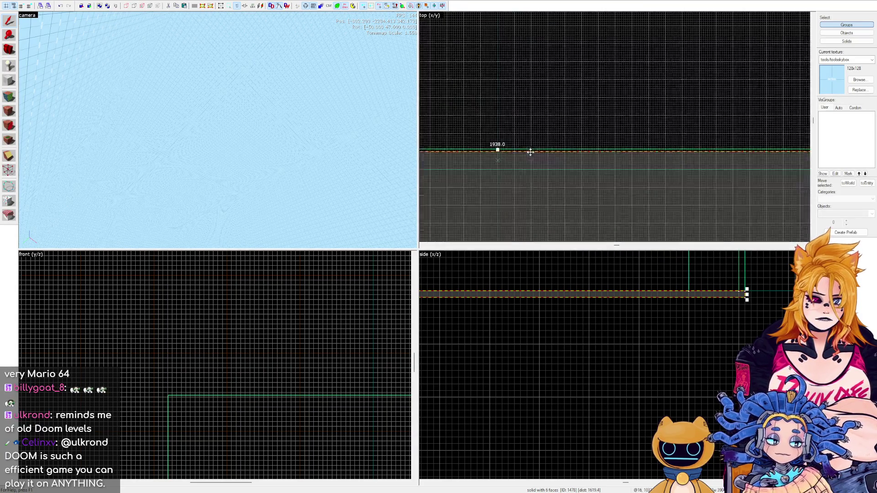
scroll(499, 146, "down", 3)
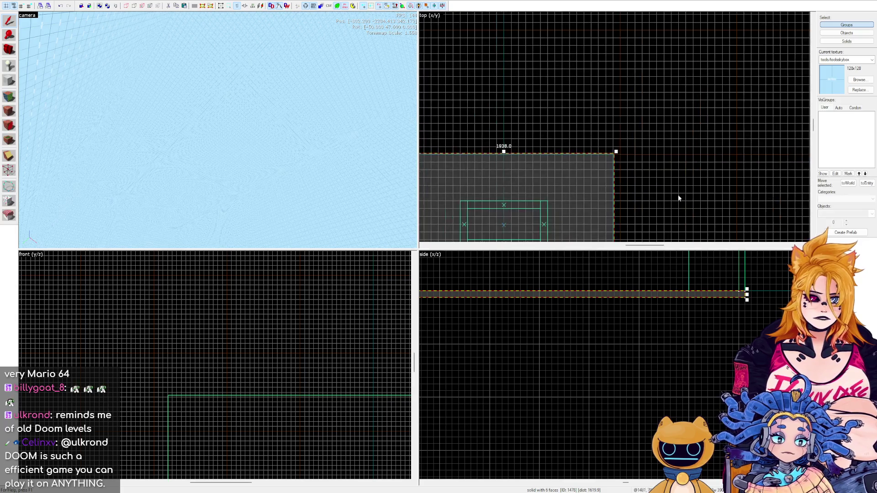
scroll(680, 196, "up", 4)
left_click(599, 167)
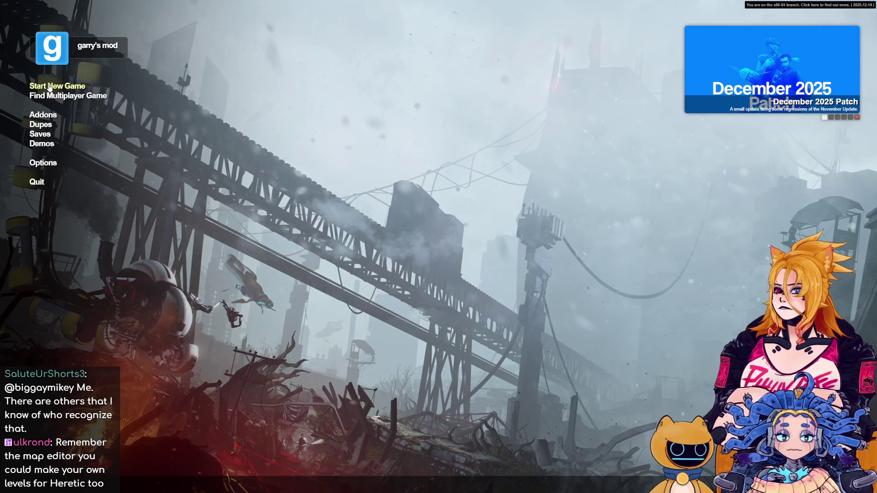
Load pooptest1 in Sandbox and walk toward the grassy hill and lake.
left_click(58, 86)
double_click(207, 58)
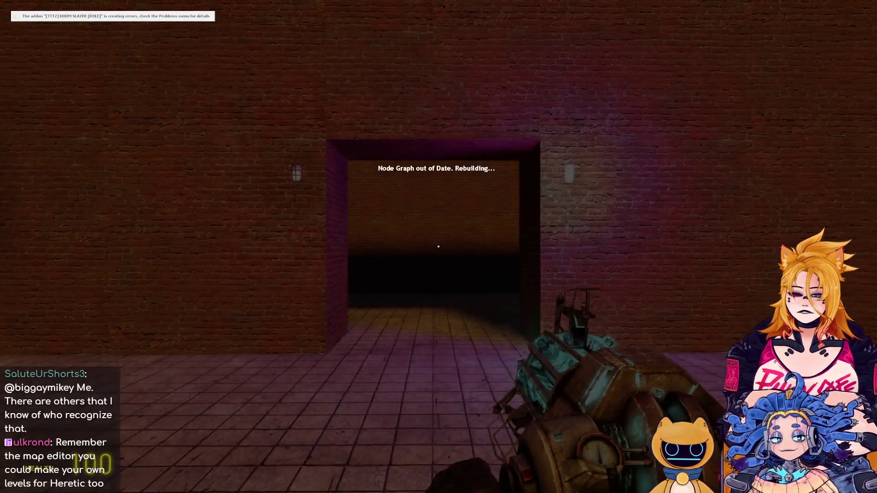
mouse_move(438, 247)
key("w")
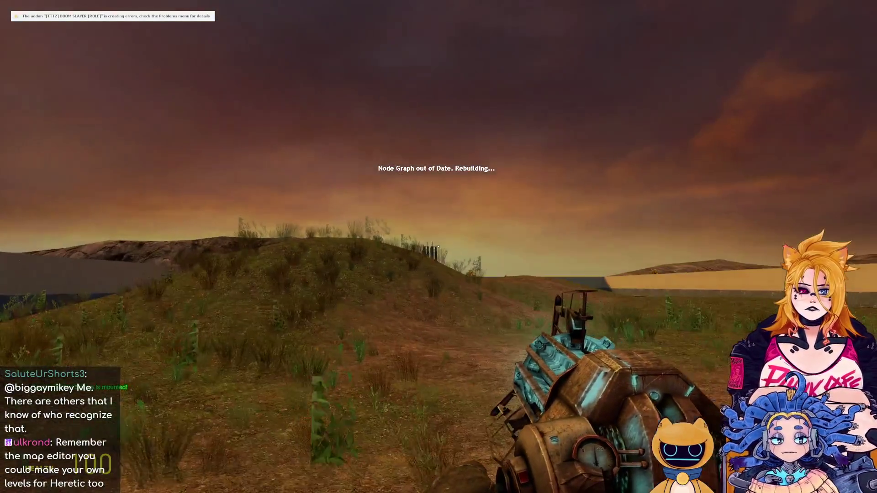
key("2")
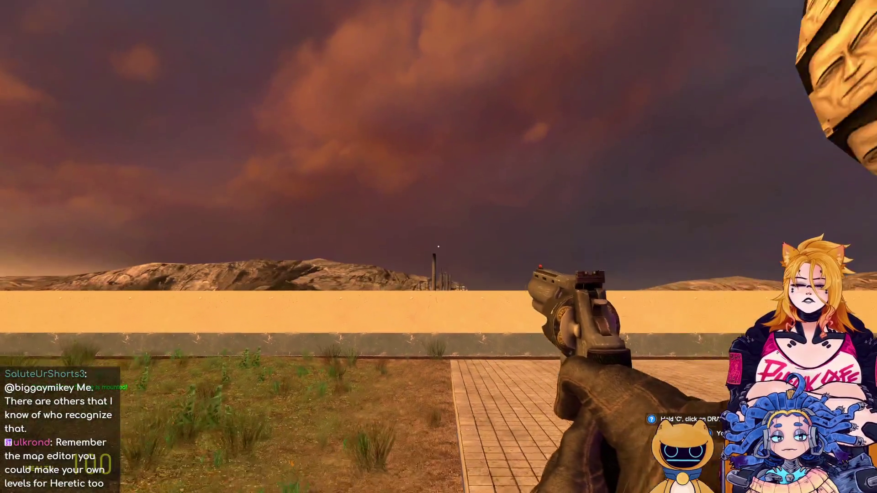
Equip the crossbow and inspect the distant refinery chimneys through its scope.
scroll(439, 247, "down", 5)
left_click(438, 246)
scroll(438, 246, "up", 1)
left_click(439, 247)
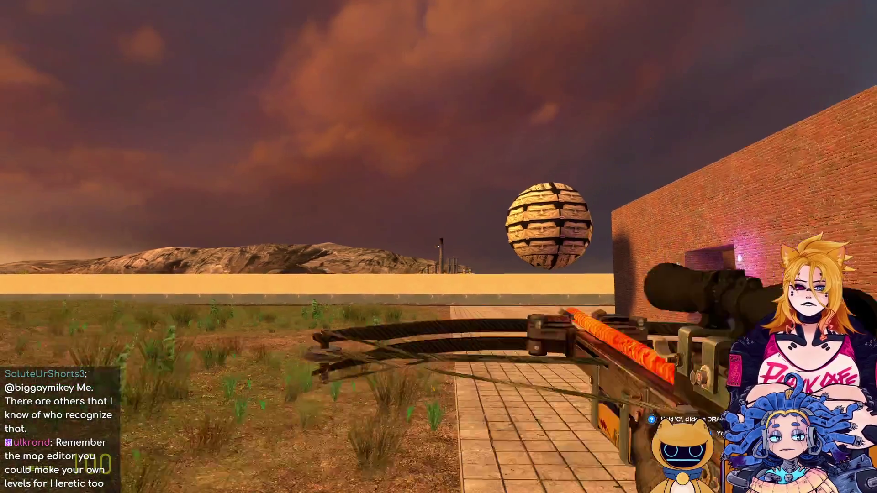
right_click(438, 247)
right_click(438, 247)
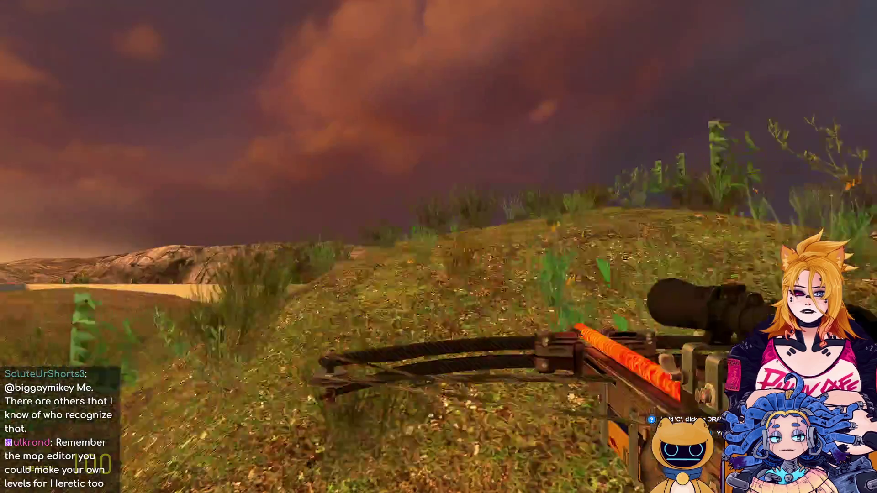
right_click(438, 246)
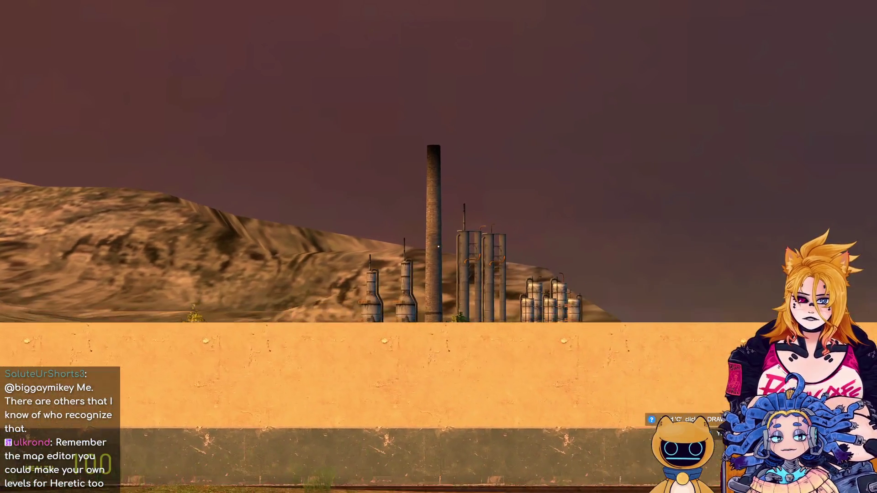
right_click(438, 247)
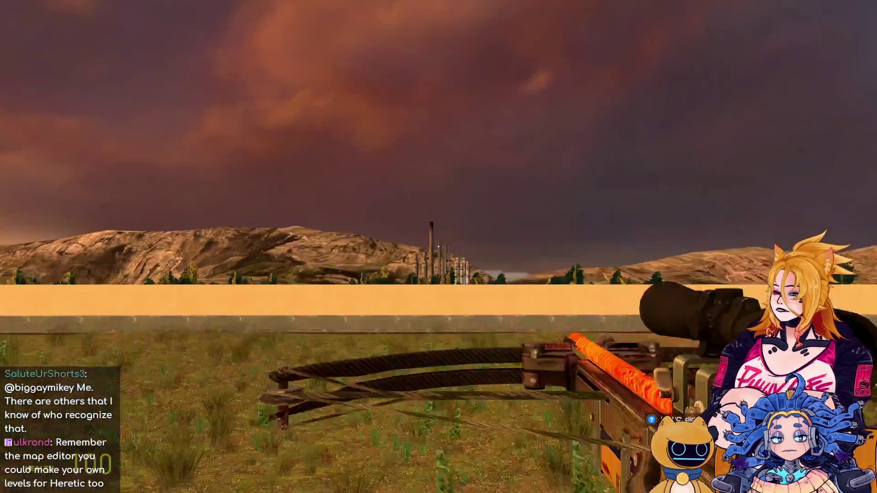
left_click(439, 247)
Fire the pulse rifle, then switch back to the pistol.
key("3")
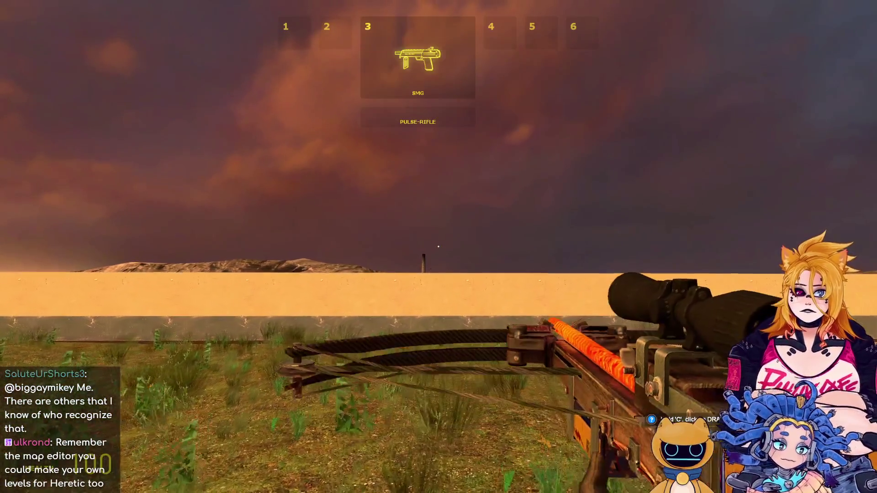
key("3")
left_click(439, 247)
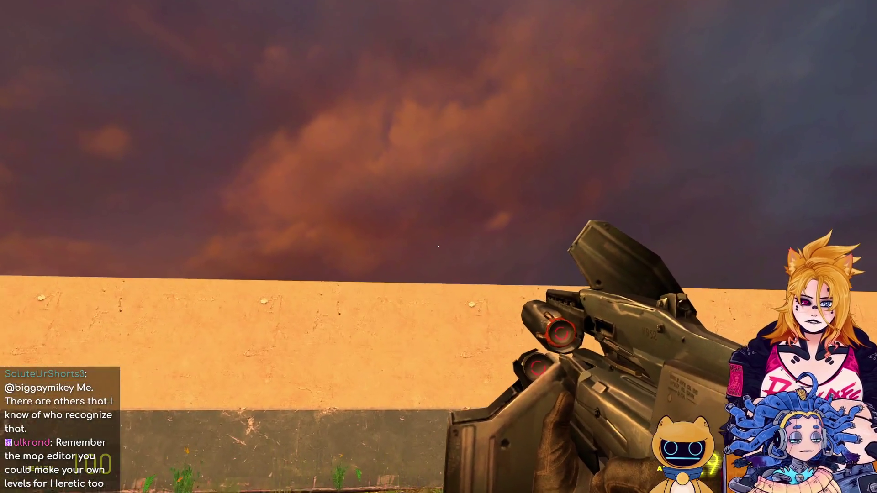
left_click(438, 247)
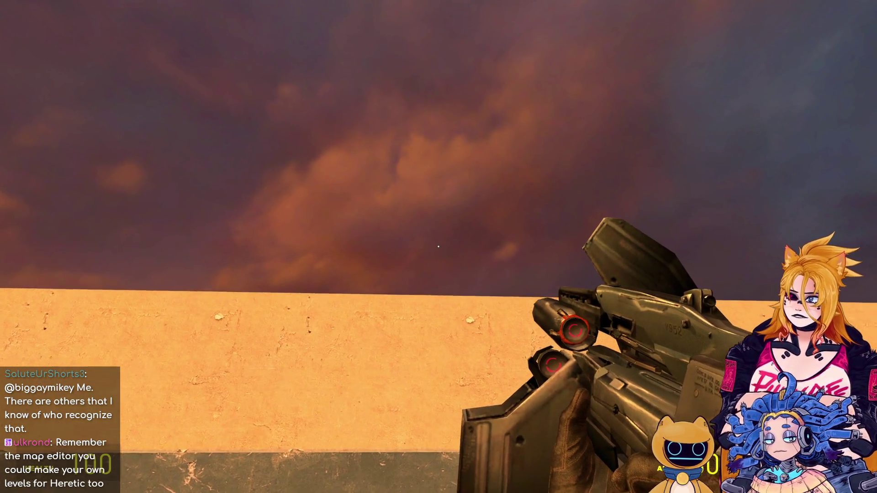
key("2")
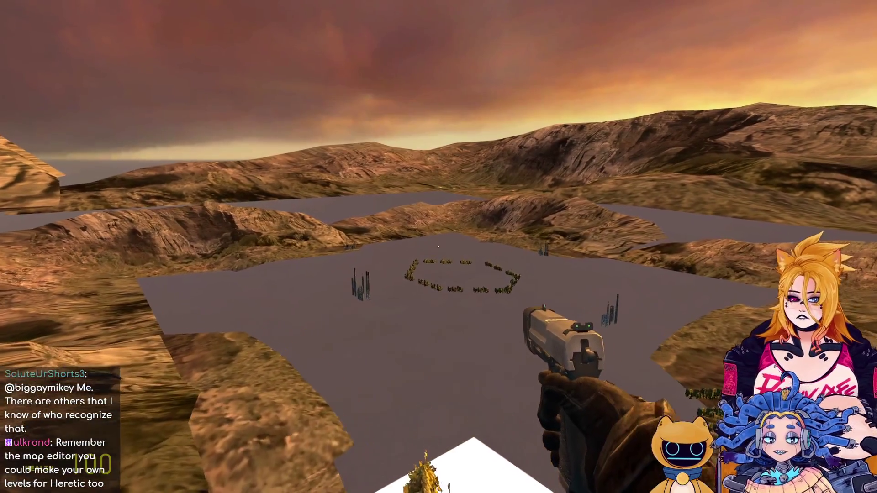
Spawn Father Grigori from the spawn menu near the ring of trees.
key("q")
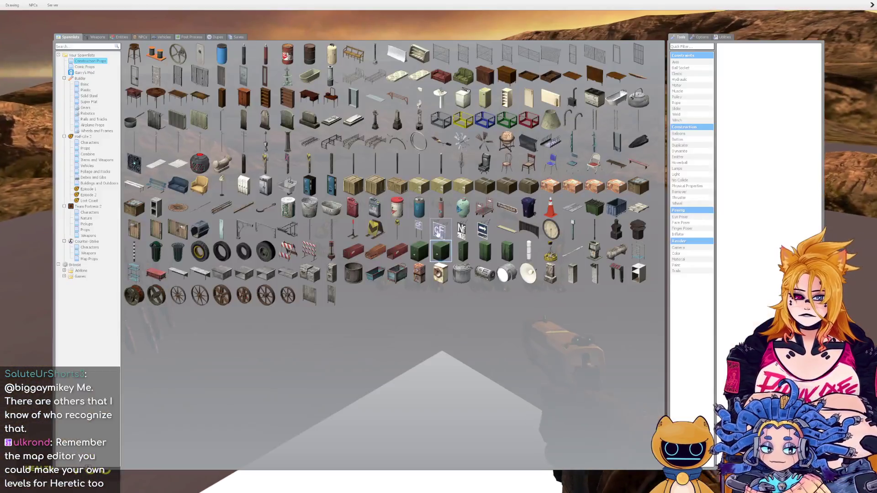
scroll(438, 247, "up", 2)
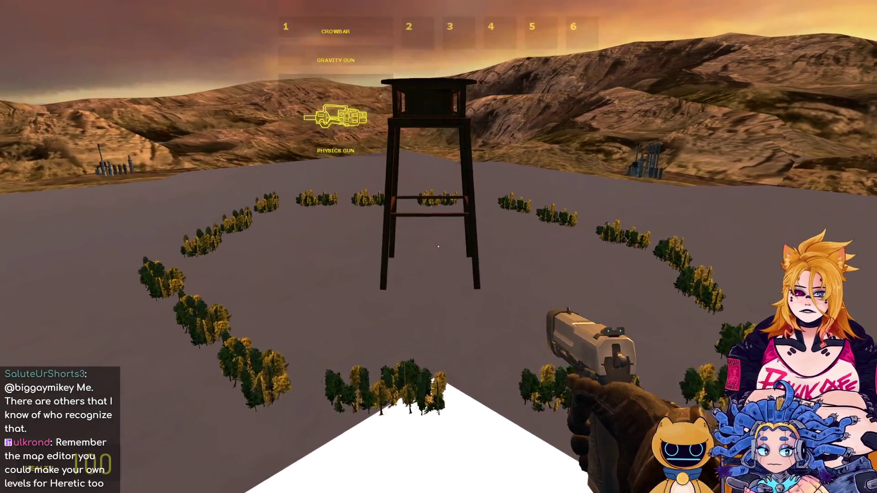
left_click(439, 247)
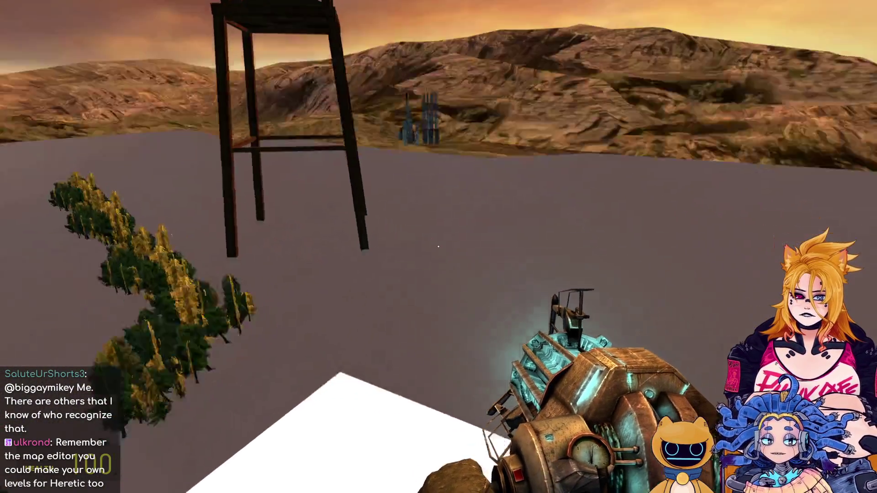
key("q")
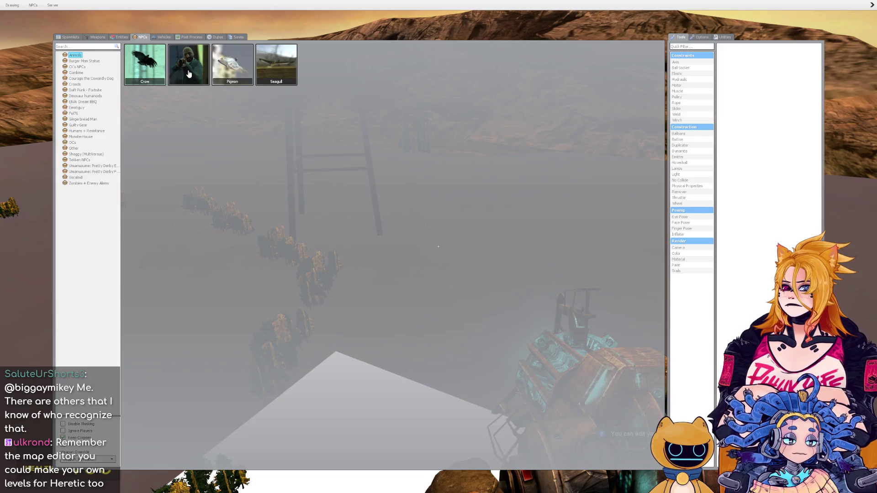
key("q")
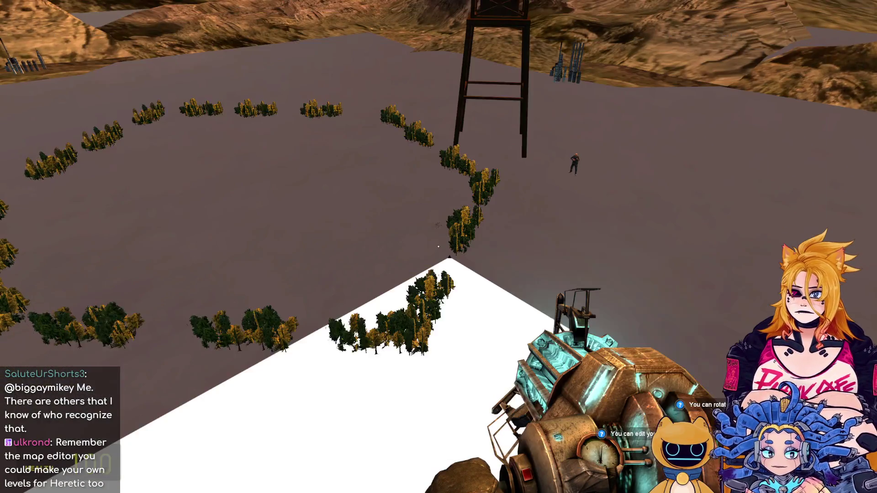
Spawn a Strider from the Combine NPCs and fly back toward the cliff.
key("q")
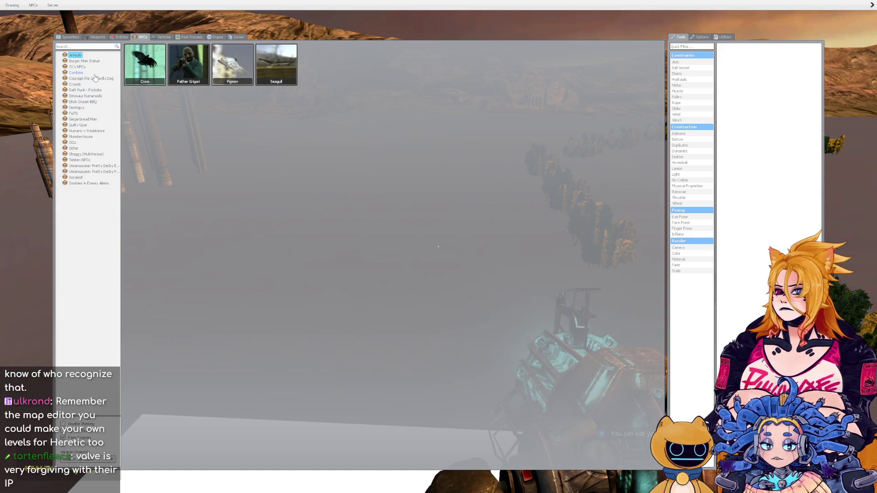
left_click(77, 72)
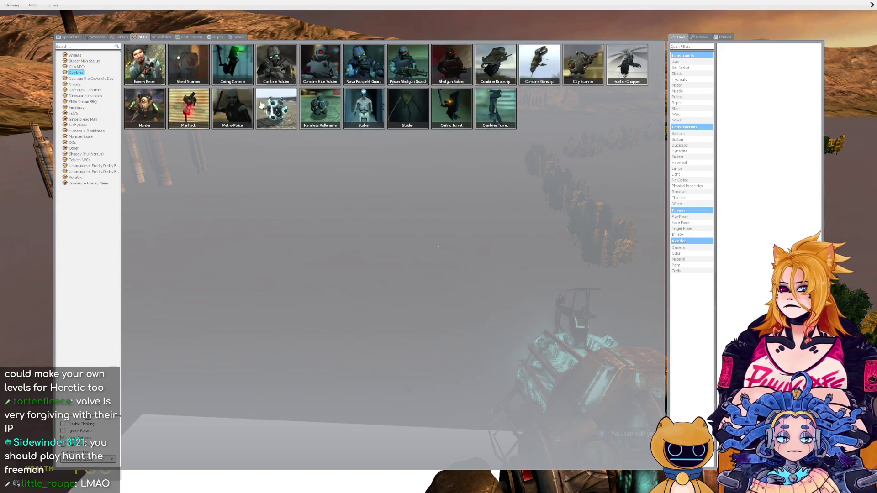
key("q")
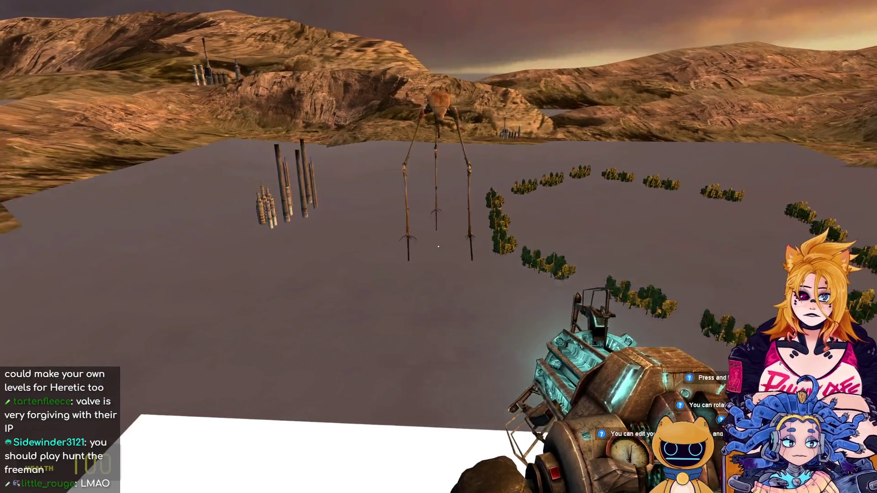
key("w")
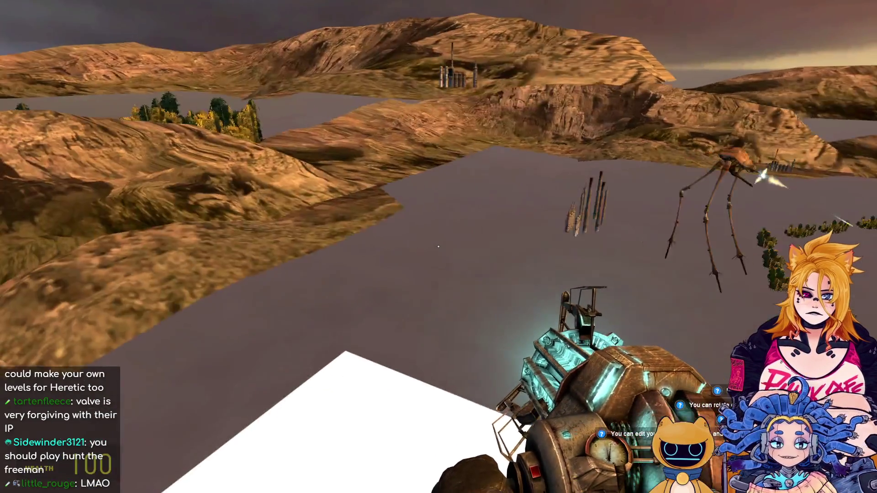
key("w")
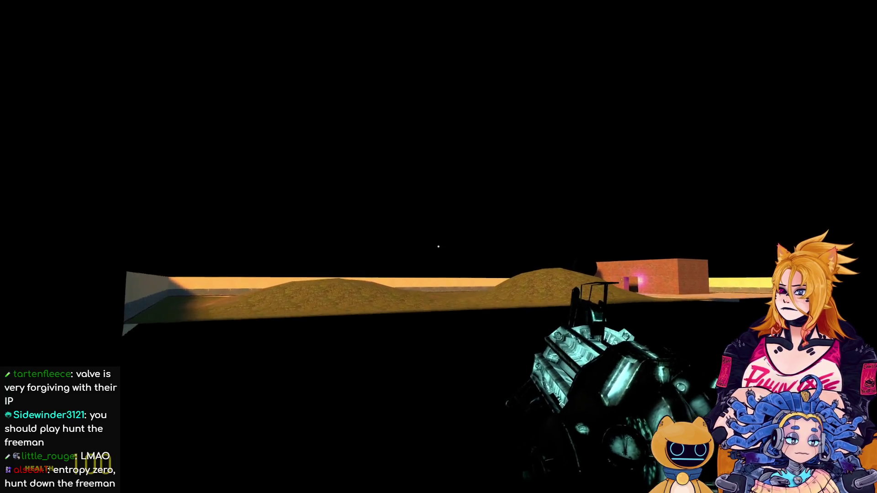
Fly past the brick building and water tower, equip the pulse rifle, and pause with Escape.
key("w")
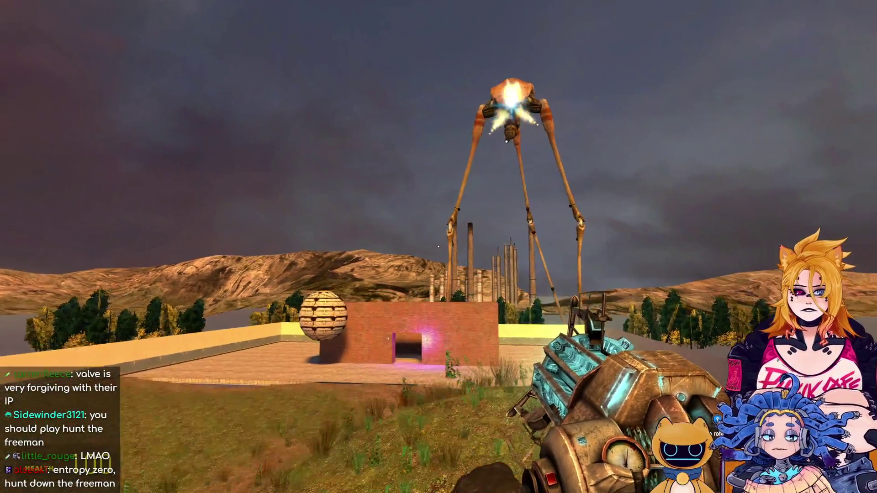
key("w")
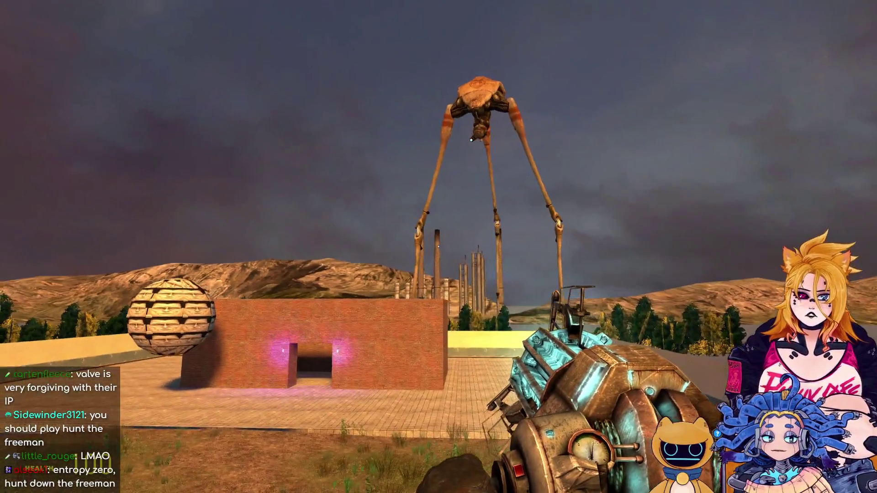
key("w")
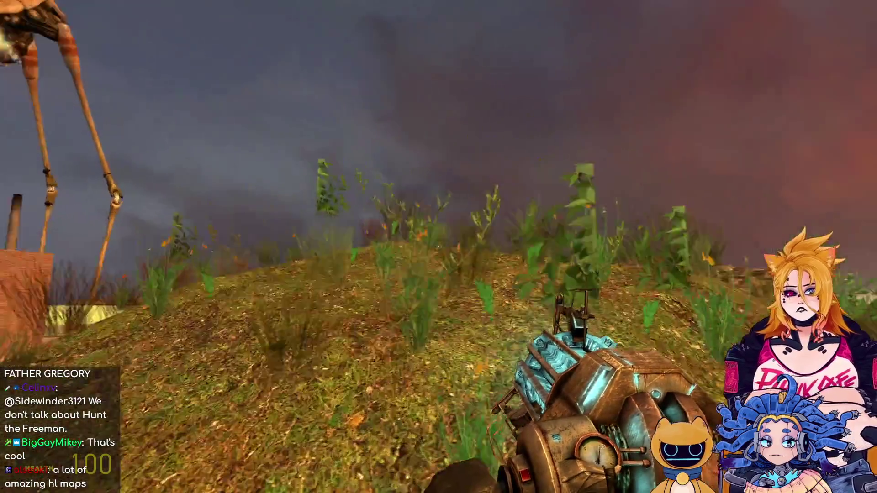
key("3")
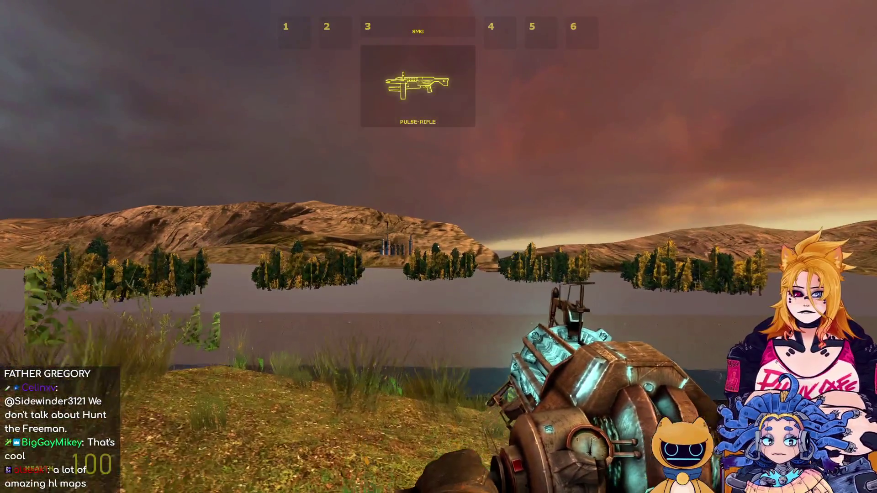
left_click(439, 247)
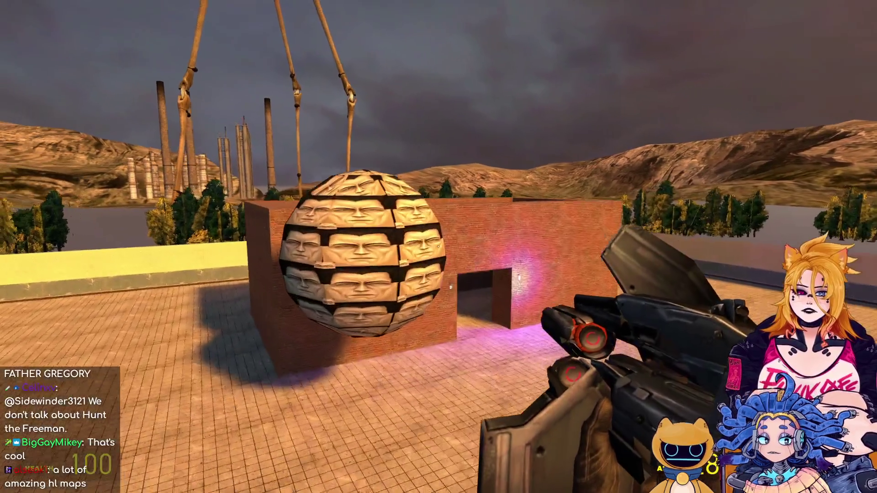
key("Escape")
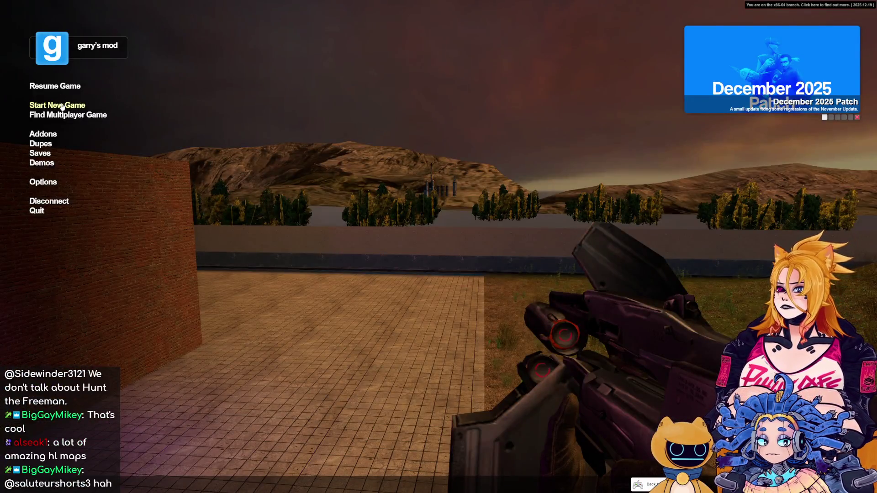
Start a new Sandbox game on gm_flatgrass.
left_click(63, 107)
left_click(46, 23)
left_click(48, 14)
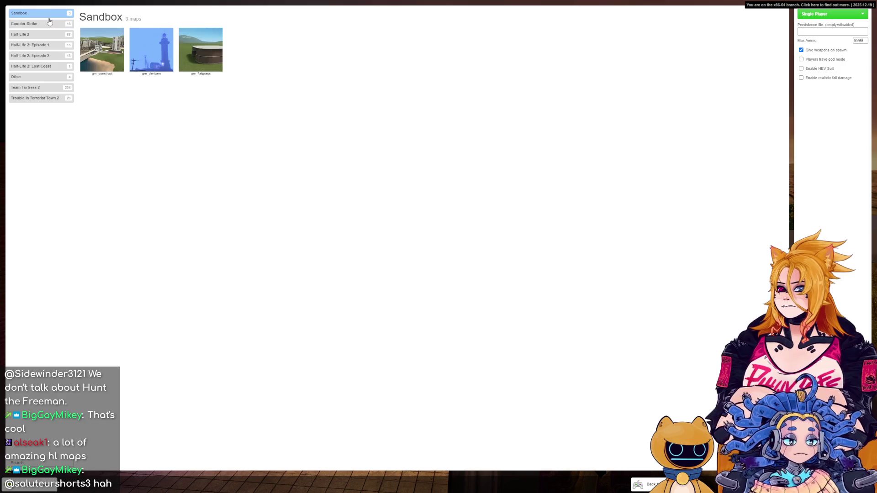
double_click(202, 49)
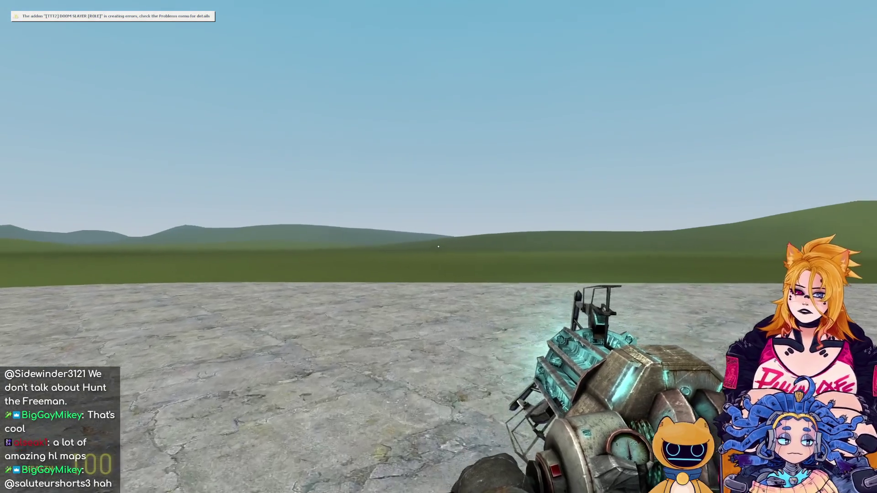
Equip the crossbow, then the grenade, throw it, and equip the RPG.
key("4")
key("4")
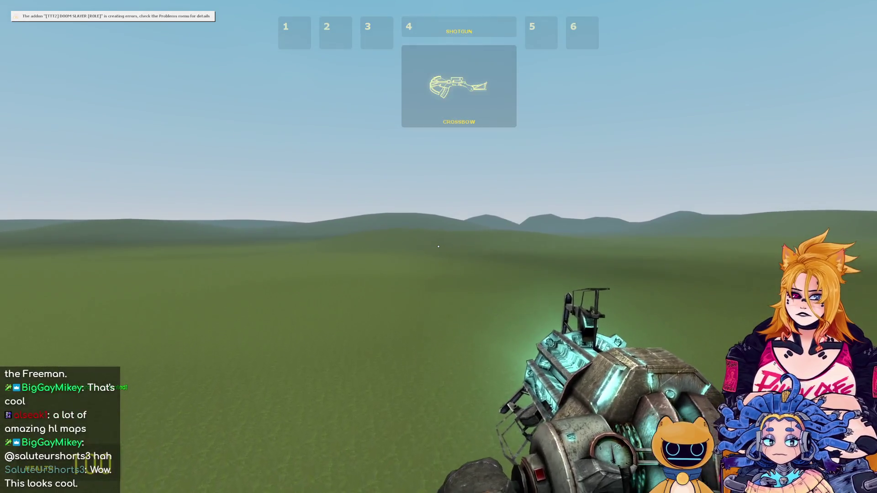
left_click(438, 246)
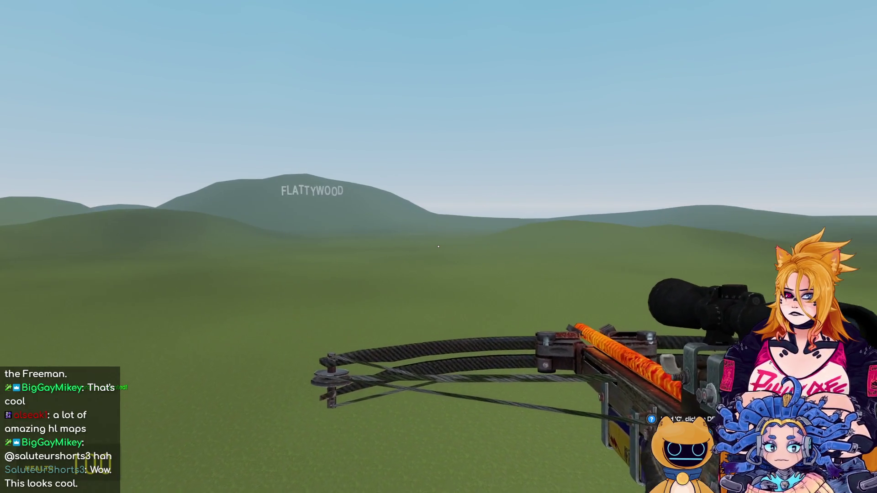
key("5")
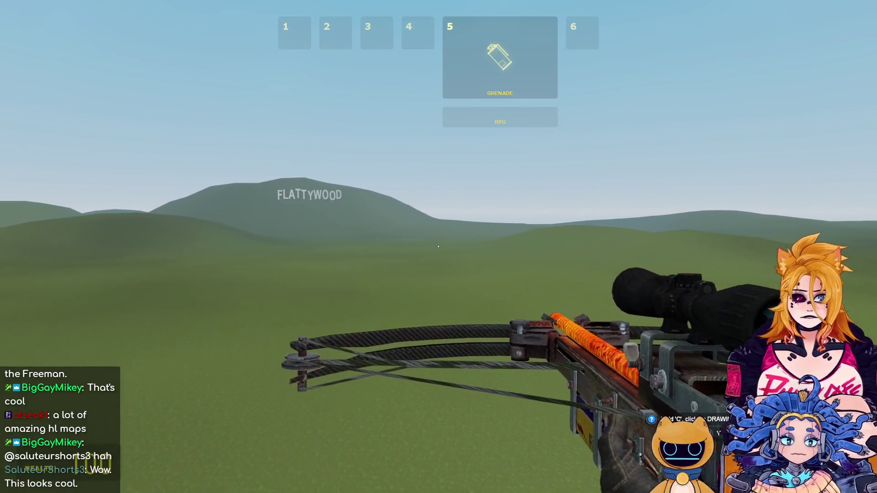
left_click(438, 247)
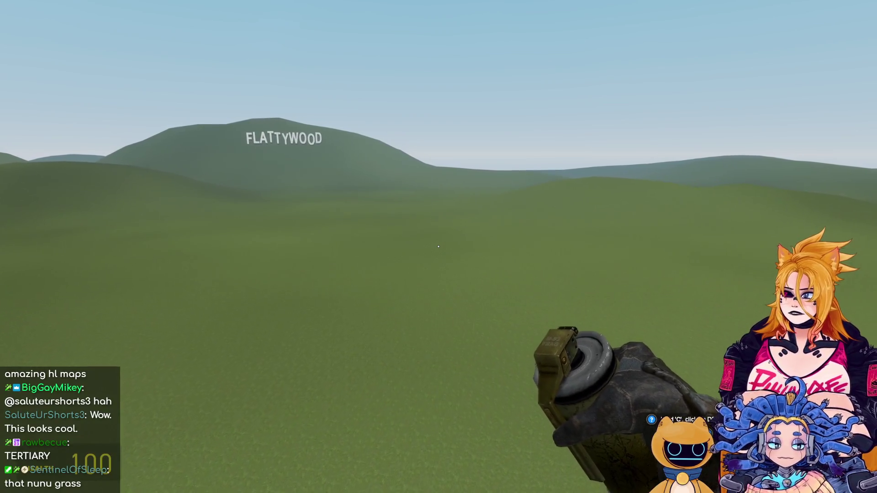
key("5")
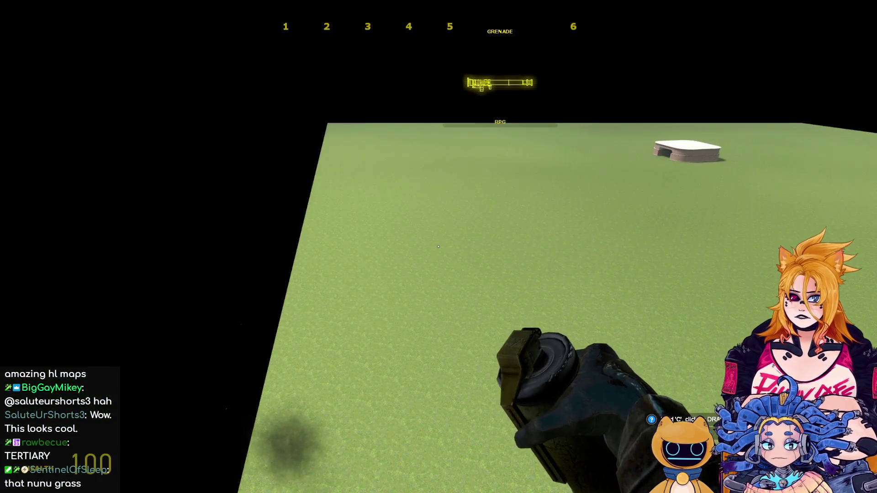
left_click(439, 247)
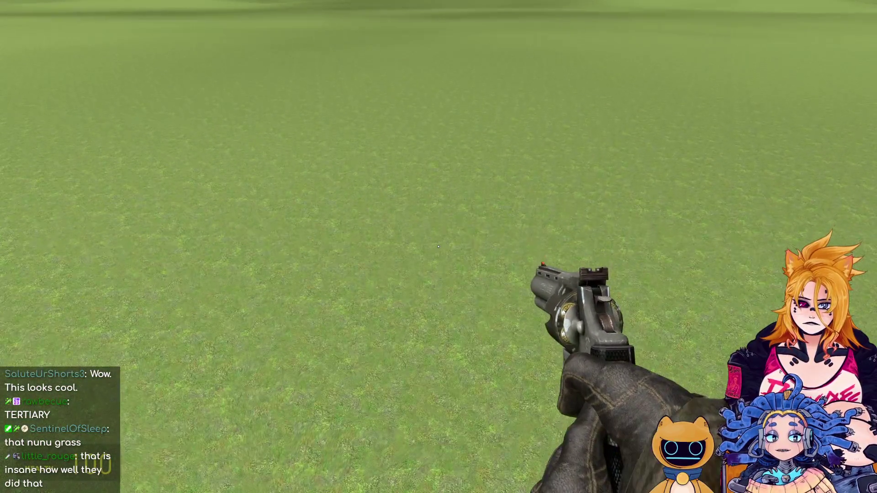
Spawn red barrels and two shipping containers from the Construction Props list.
key("q")
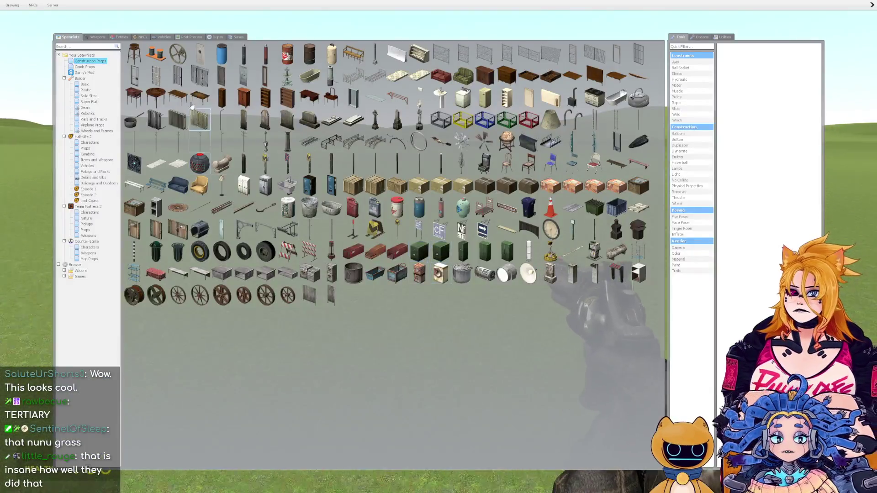
left_click(298, 53)
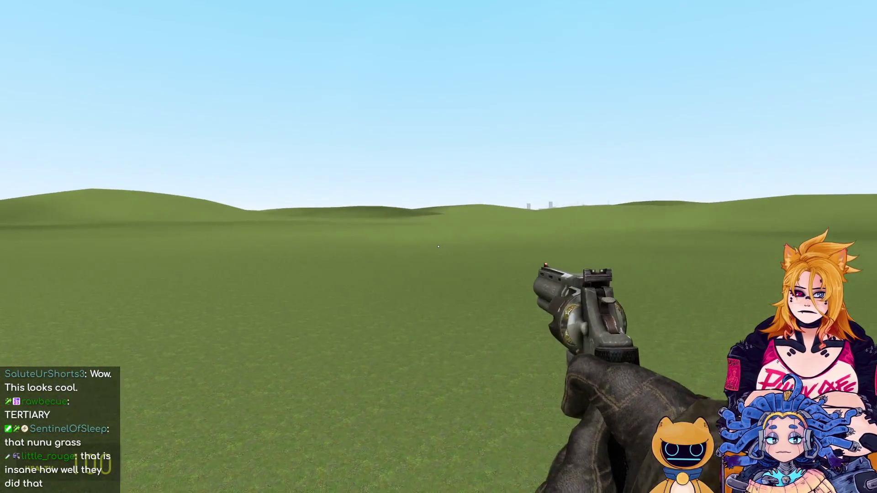
key("q")
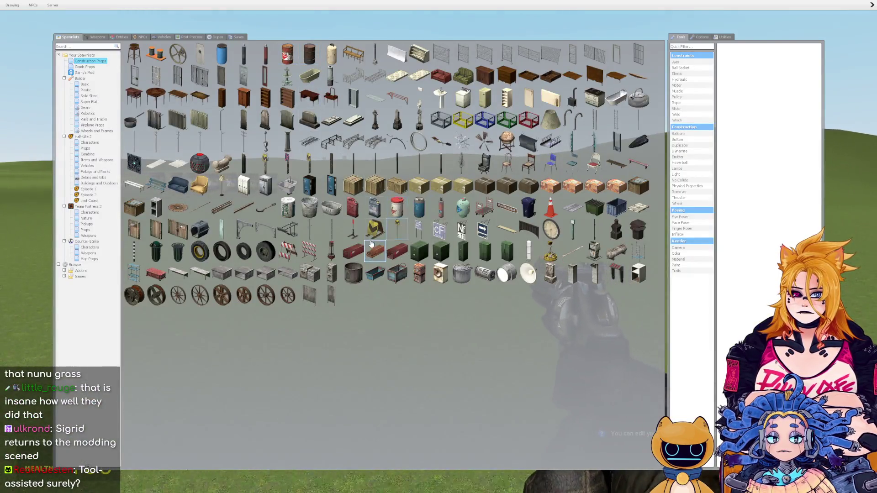
left_click(371, 244)
key("q")
left_click(372, 244)
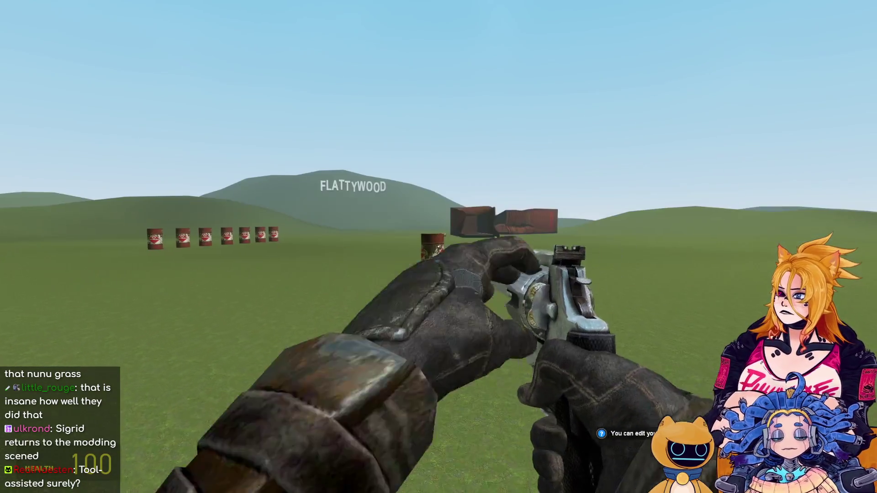
Shoot the front barrel with the shotgun until it explodes, then walk closer.
key("4")
left_click(438, 247)
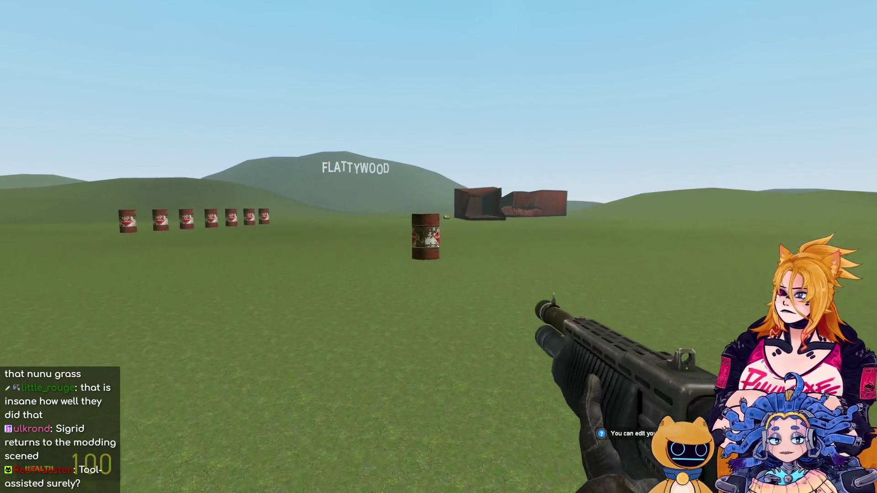
left_click(439, 247)
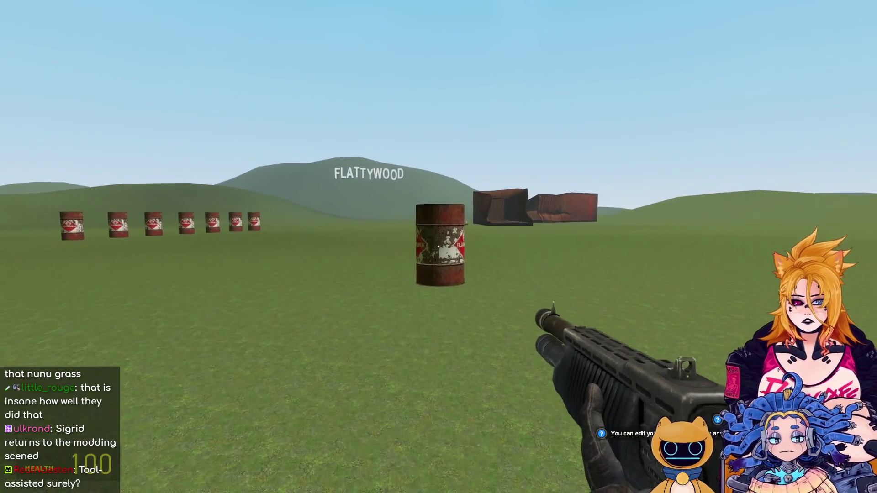
left_click(439, 247)
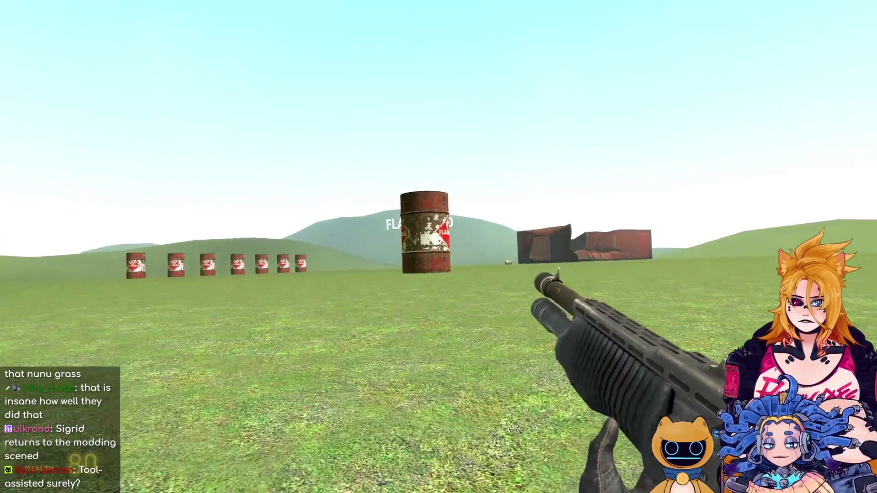
key("w")
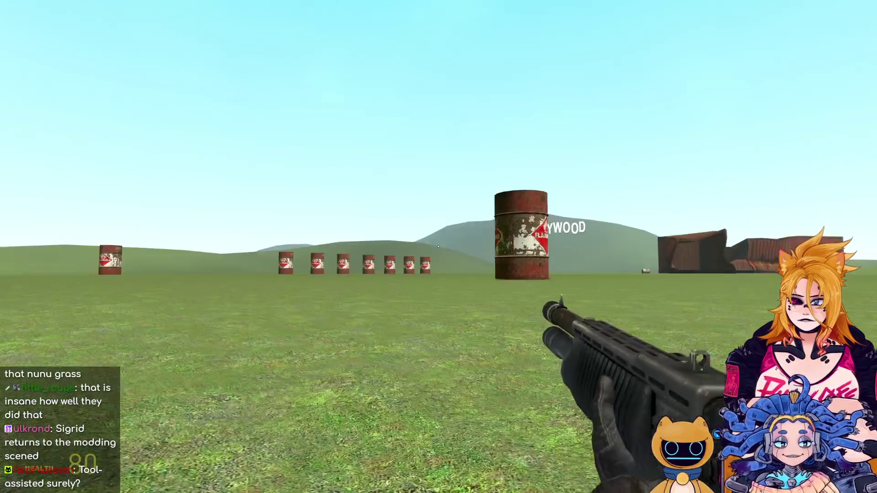
mouse_move(439, 247)
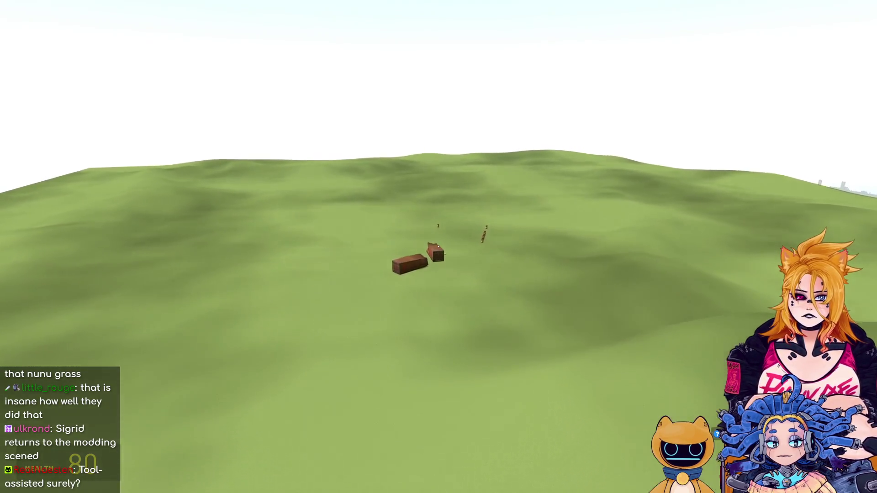
Fire the crossbow and rocket launcher at the distant barrel row, then reload the SMG.
key("4")
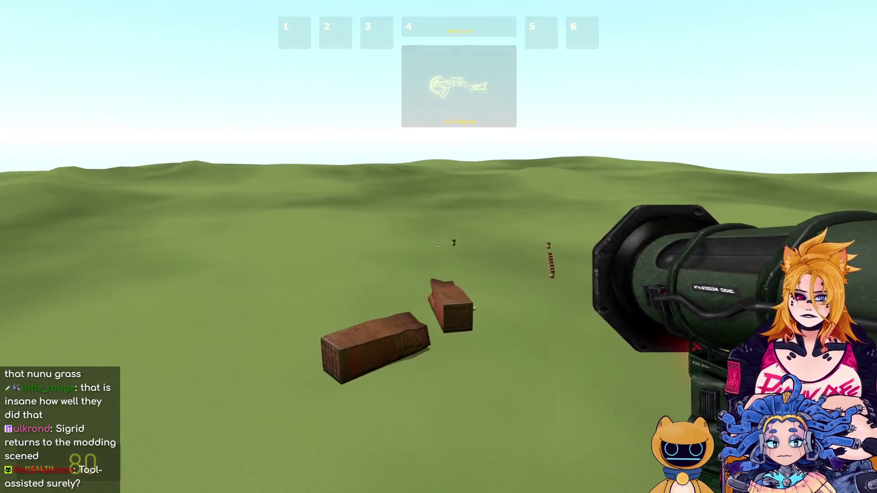
left_click(438, 247)
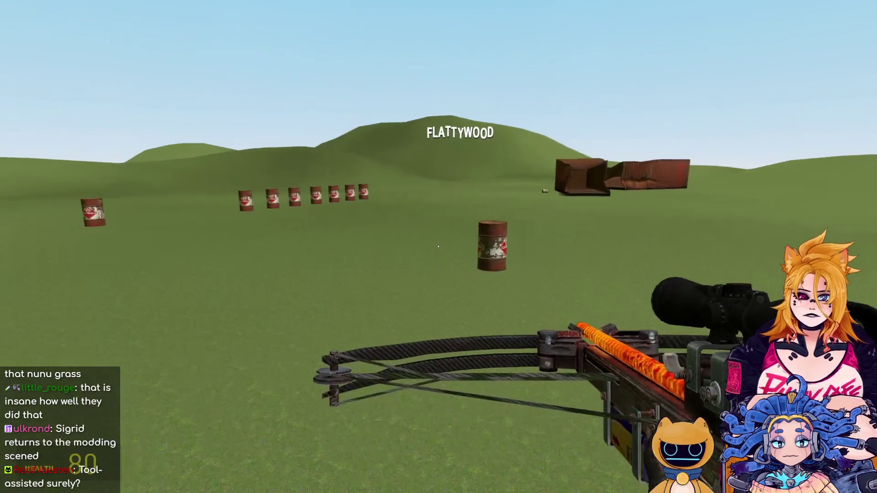
left_click(439, 247)
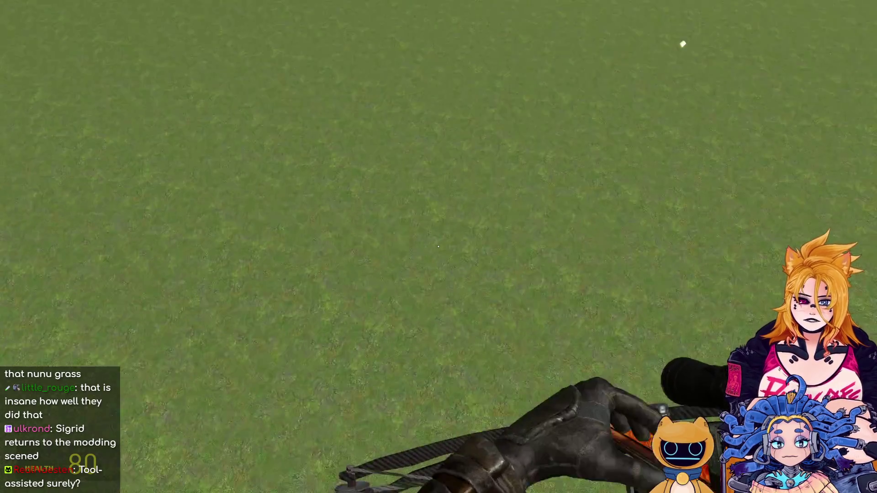
key("q")
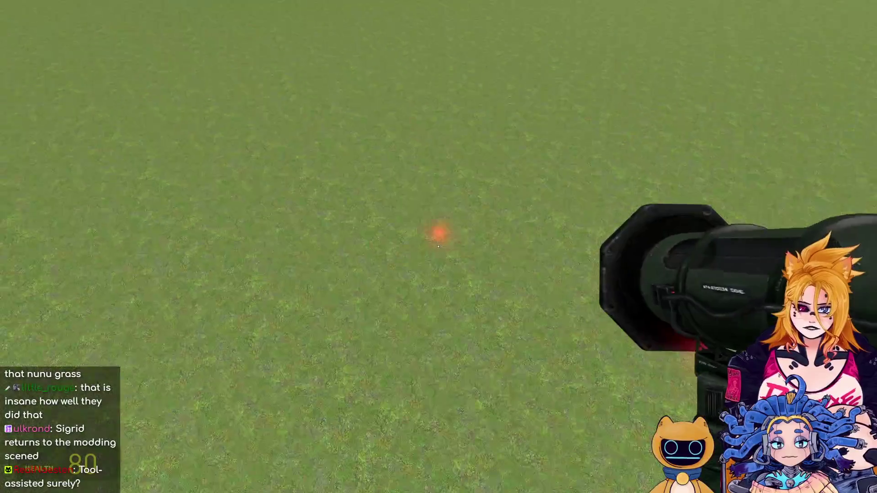
scroll(438, 247, "down", 2)
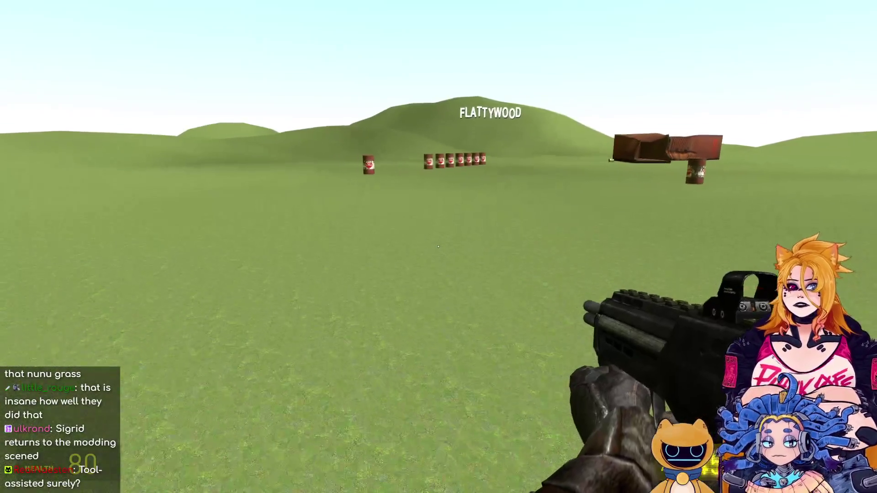
left_click(438, 247)
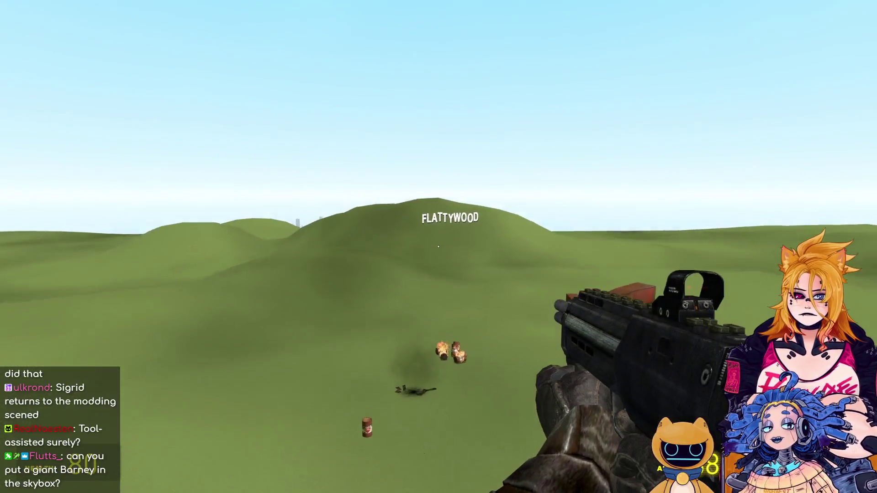
key("s")
key("w")
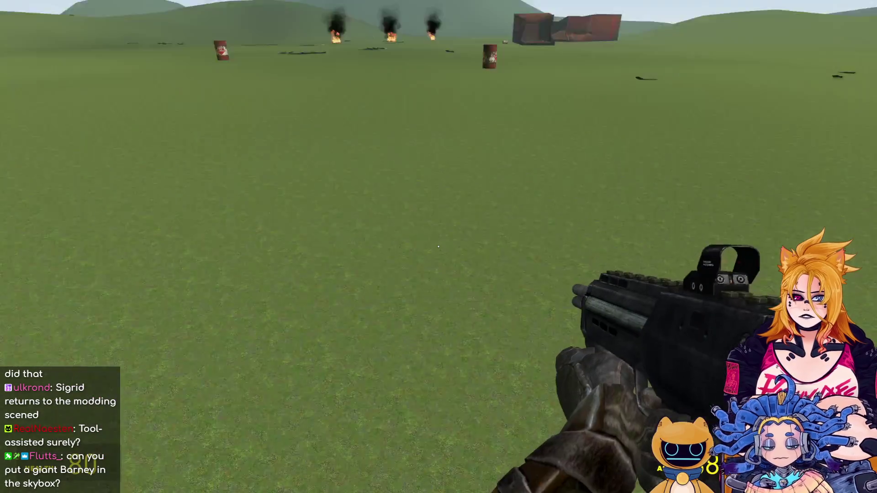
key("r")
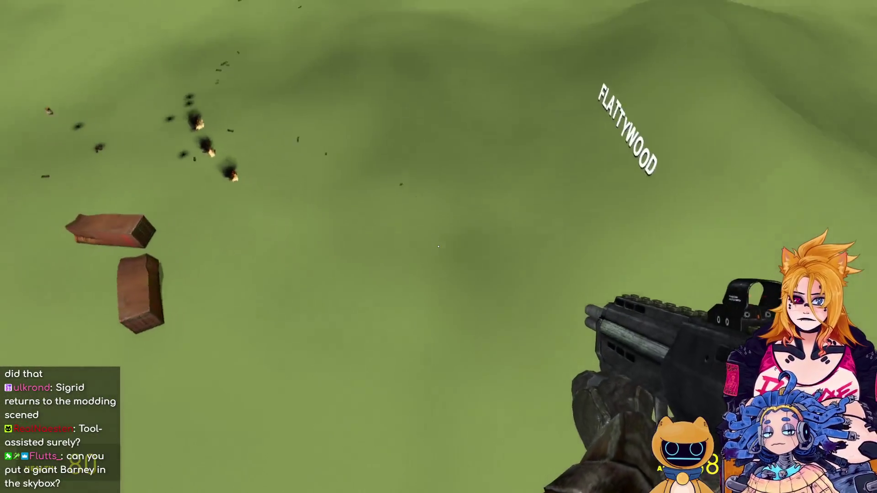
With the Rope tool, string several ropes between field points and the two crates.
key("q")
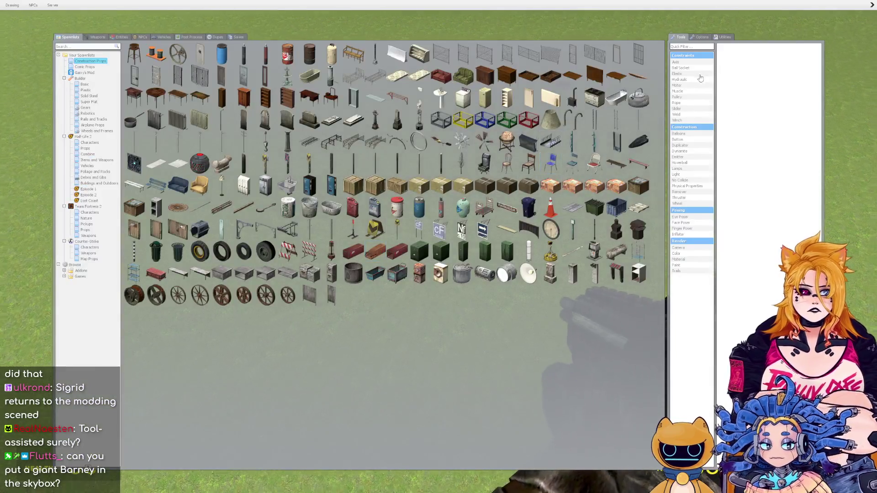
left_click(683, 104)
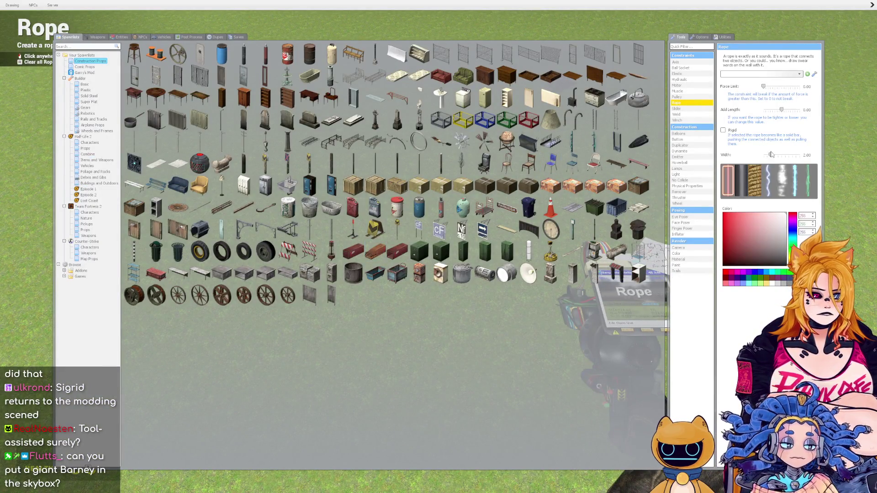
key("q")
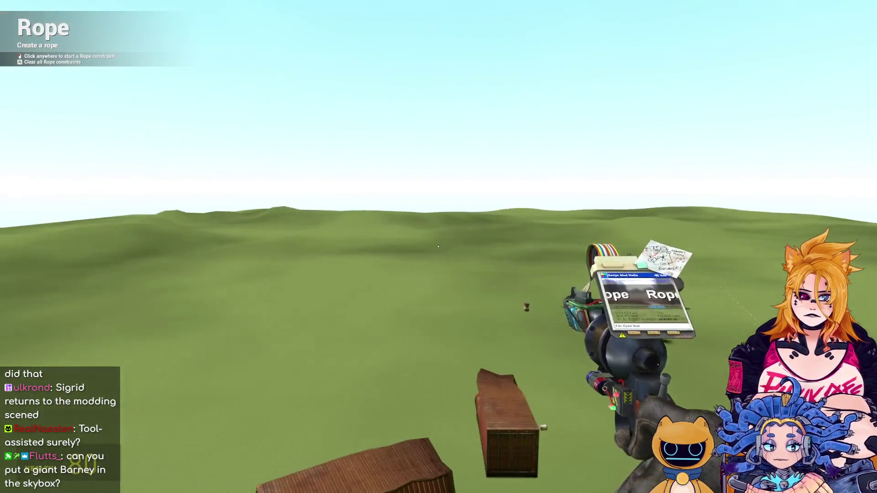
left_click(439, 247)
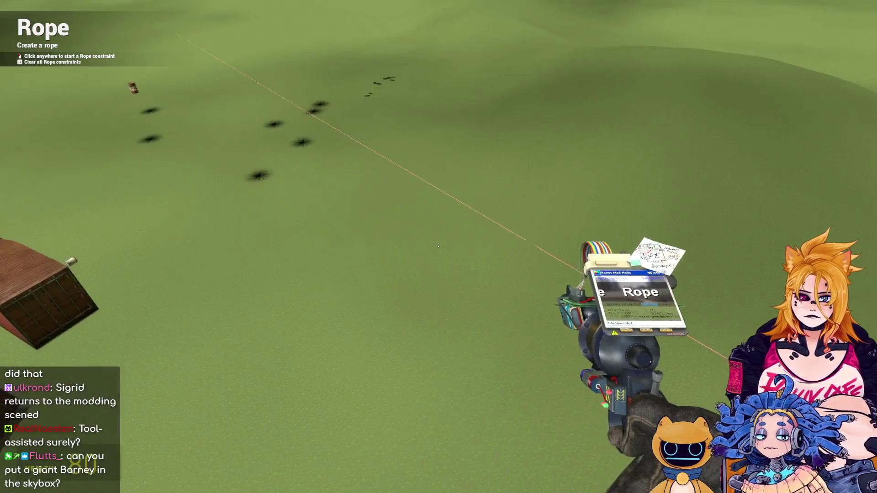
left_click(438, 247)
left_click(439, 247)
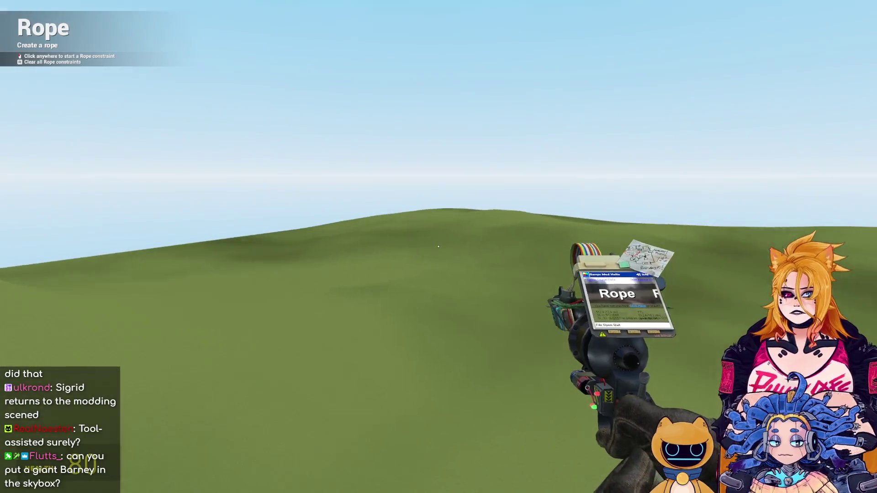
left_click(438, 247)
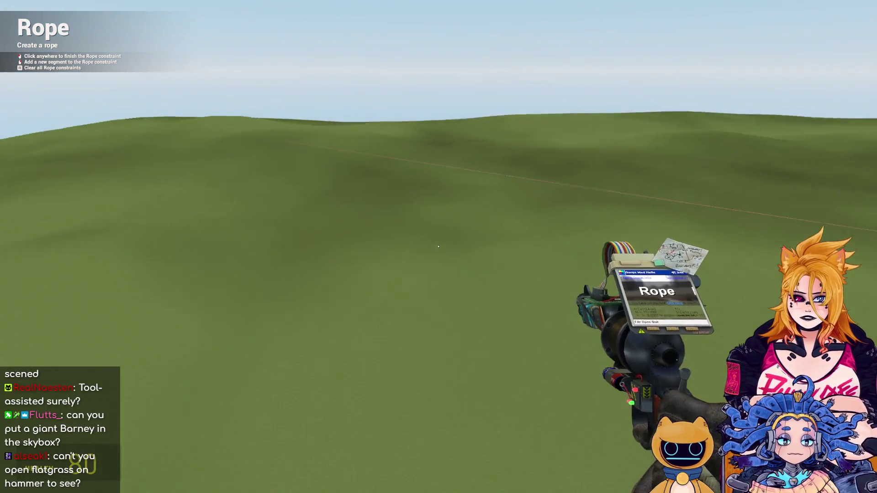
left_click(438, 247)
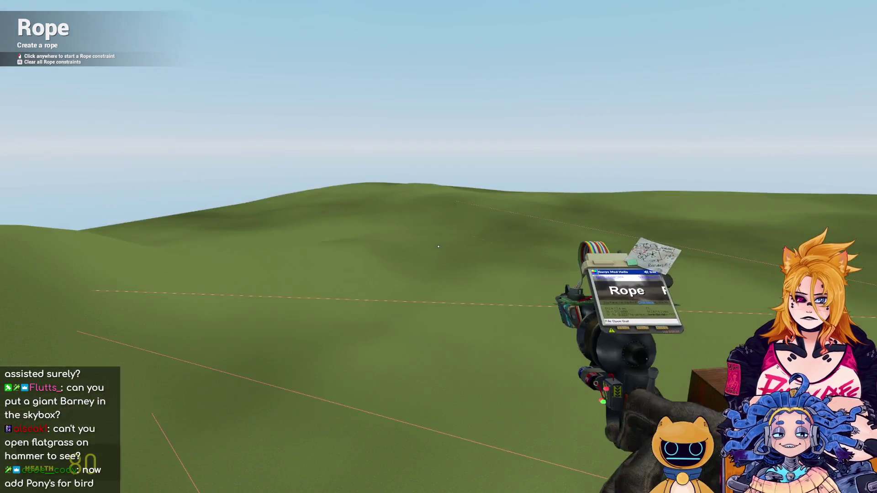
left_click(438, 247)
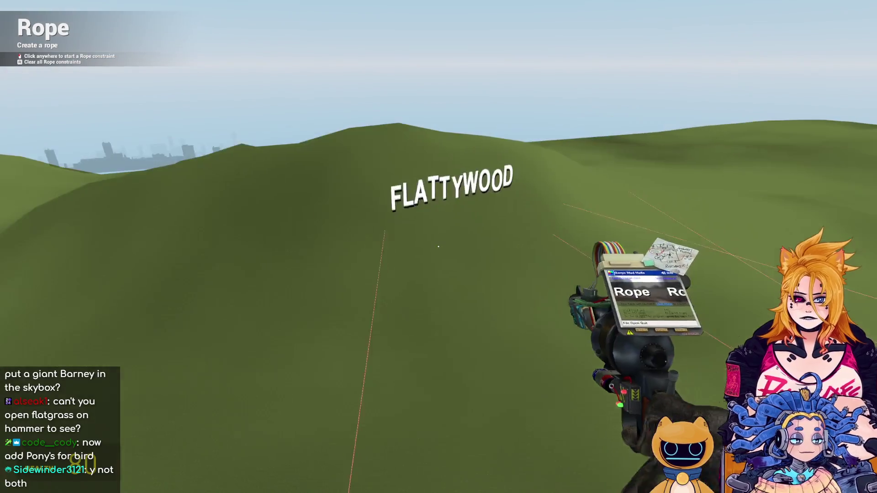
left_click(438, 247)
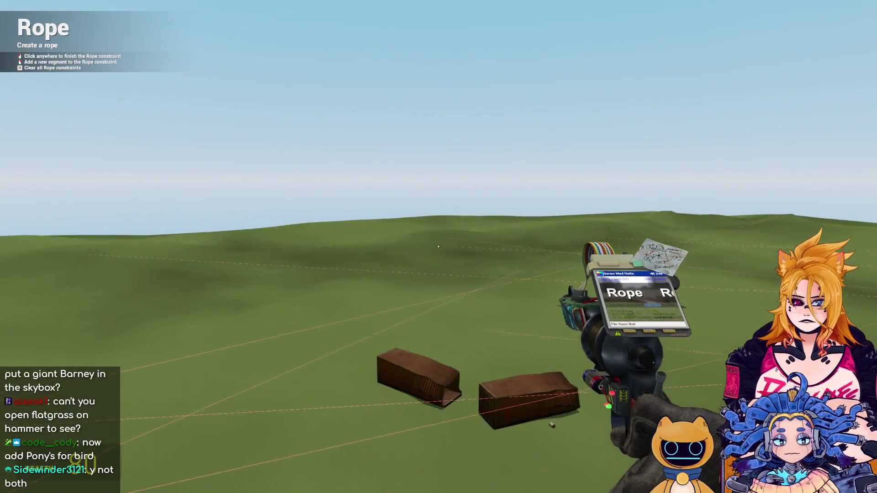
left_click(438, 247)
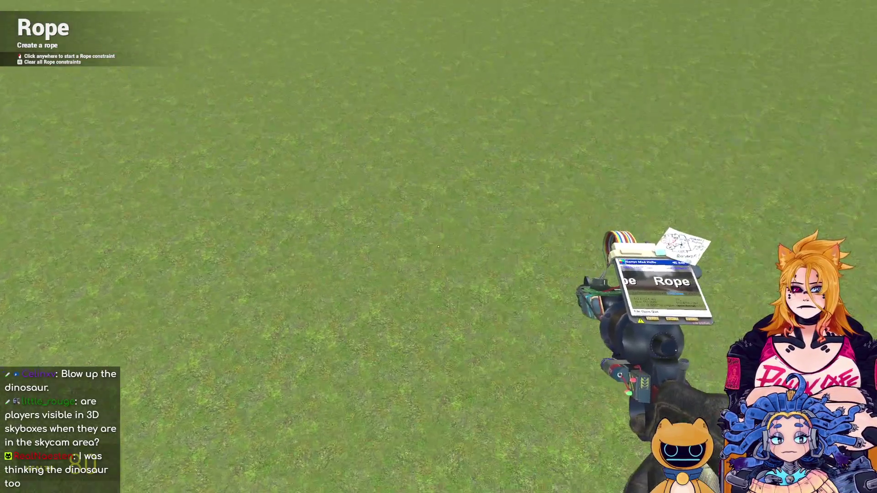
Choose Humans + Resistance soldiers armed with the Pulse-Rifle from the NPCs spawn list.
key("q")
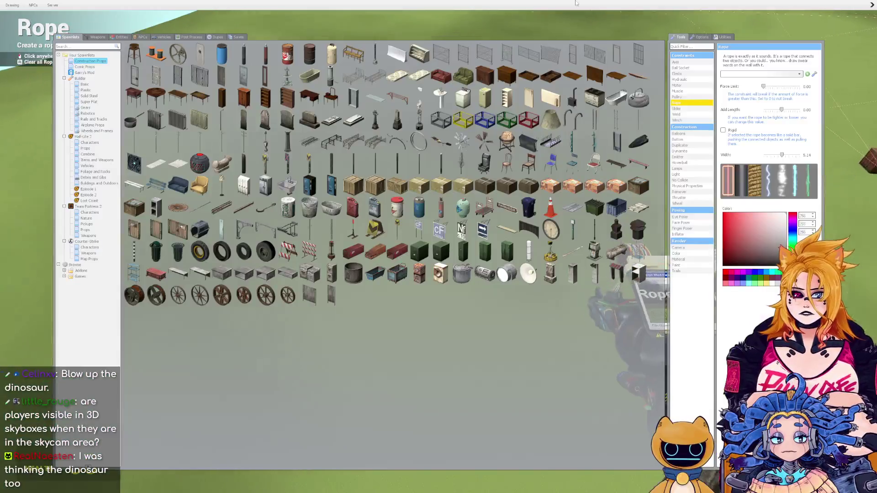
left_click(136, 39)
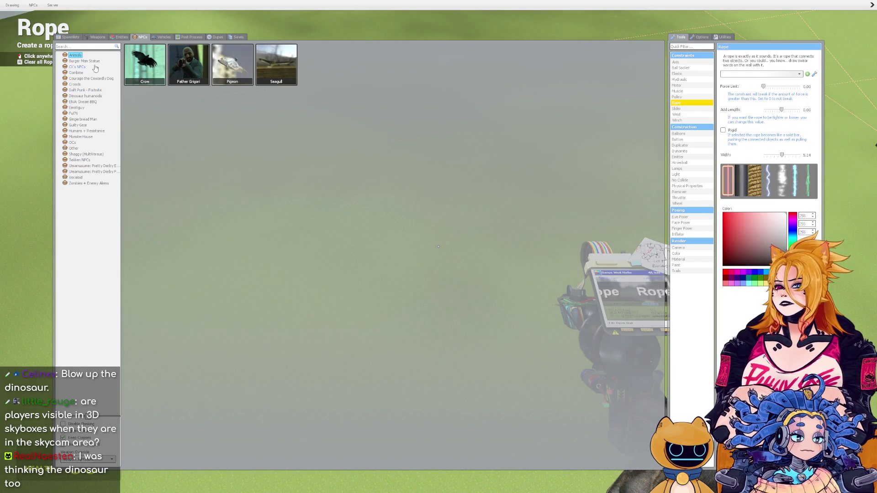
left_click(91, 131)
mouse_move(214, 75)
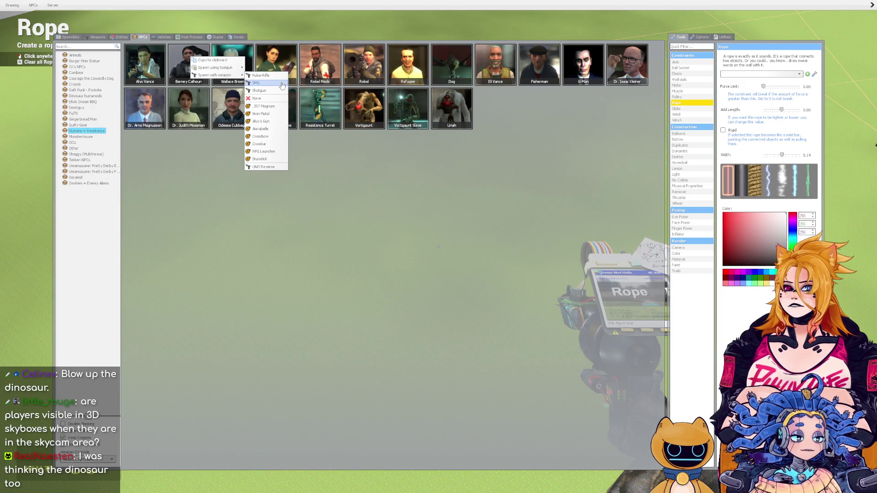
left_click(270, 69)
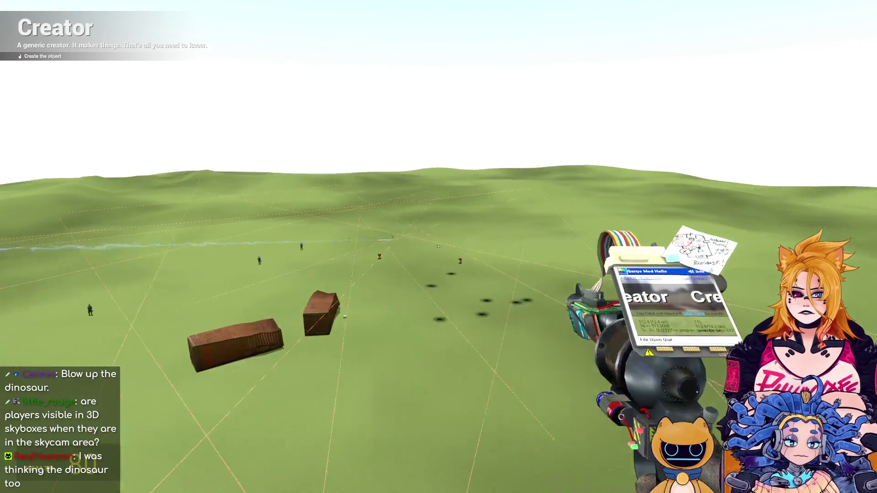
Place fourteen Pulse-Rifle resistance soldiers across the field and near the crates.
left_click(438, 247)
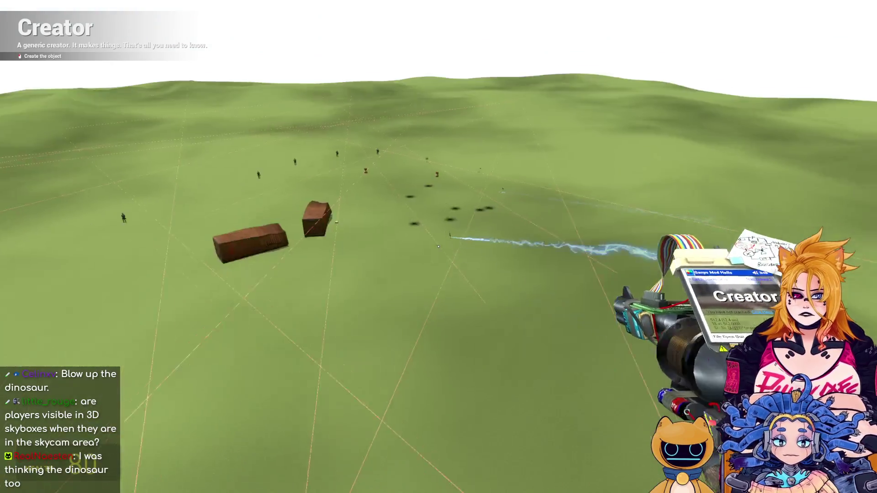
left_click(438, 246)
left_click(438, 247)
left_click(438, 246)
left_click(438, 246)
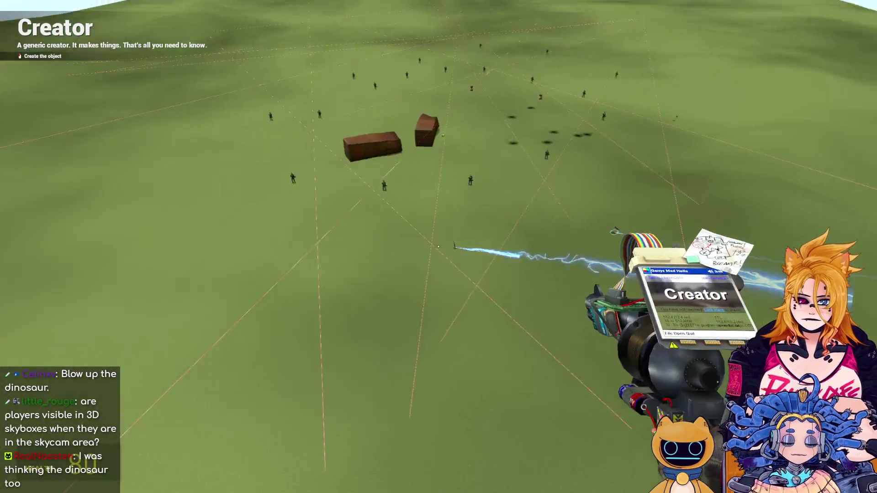
left_click(438, 247)
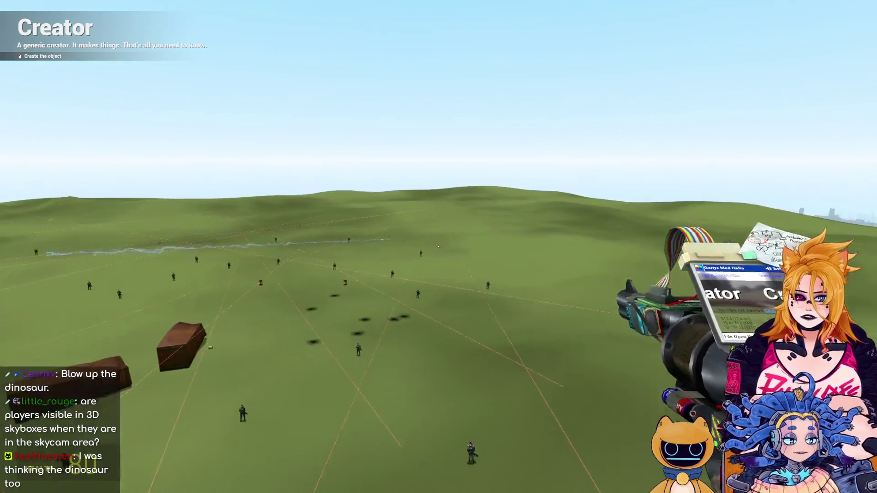
left_click(438, 247)
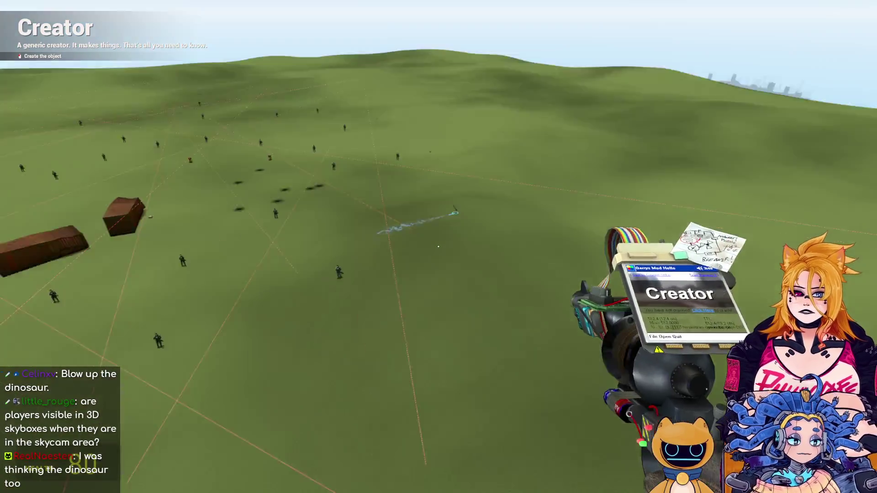
left_click(438, 246)
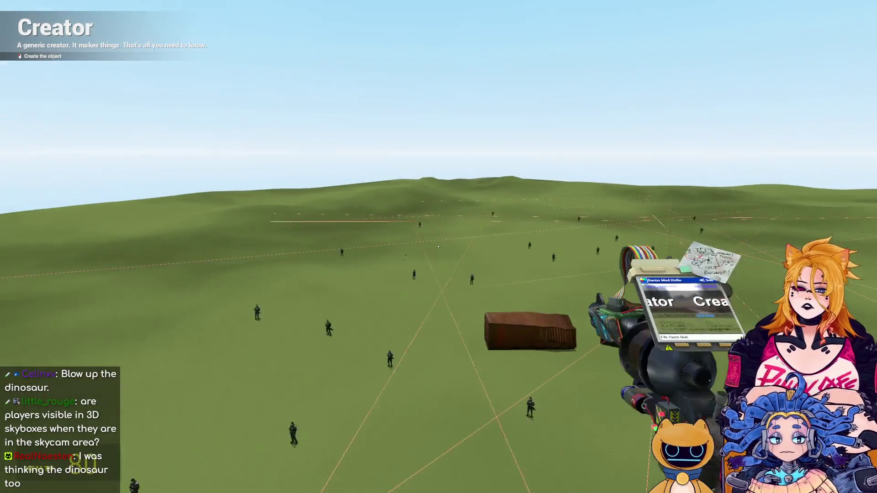
left_click(438, 247)
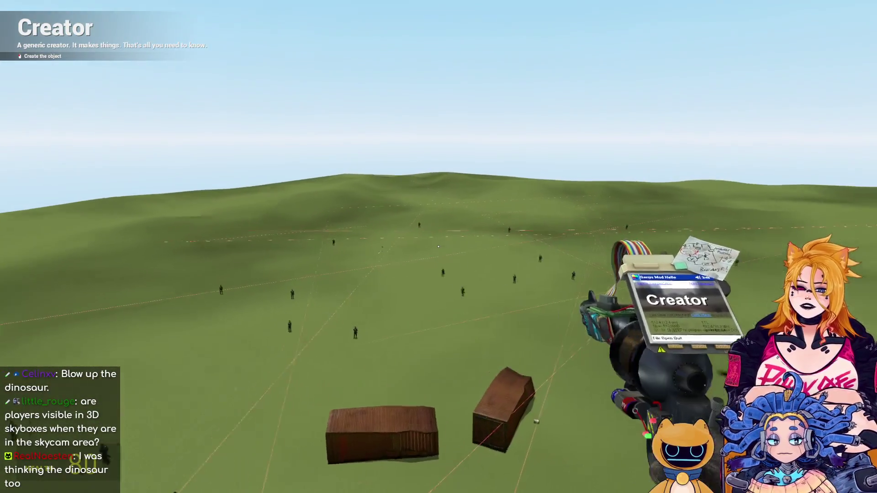
left_click(438, 247)
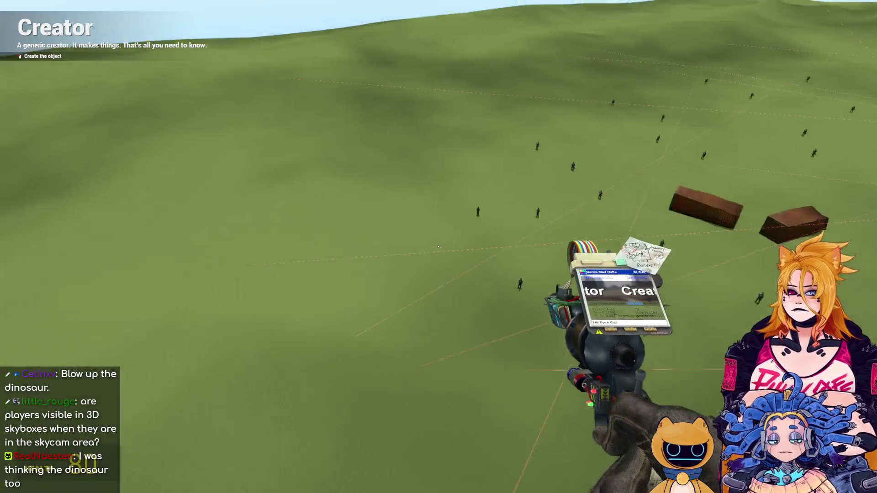
left_click(438, 247)
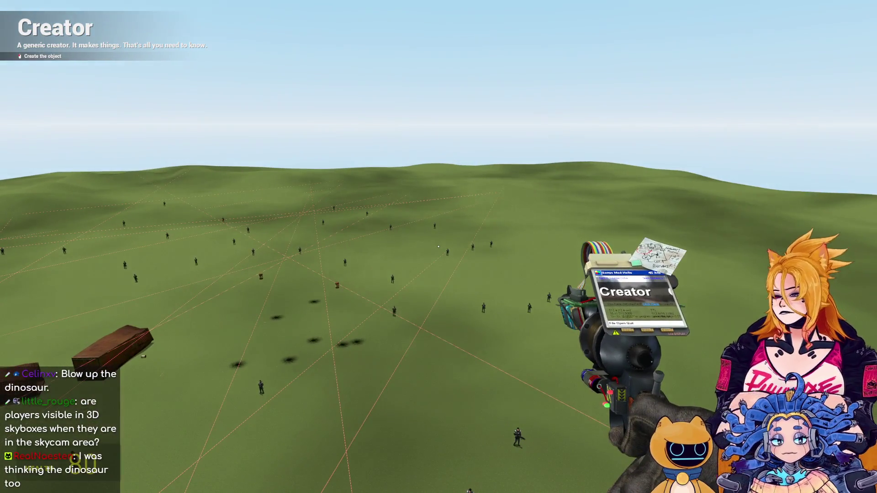
left_click(438, 247)
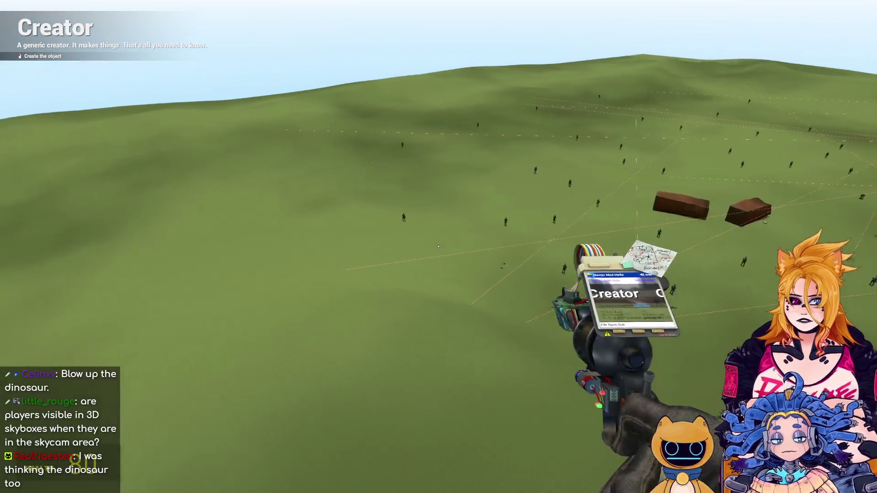
left_click(438, 247)
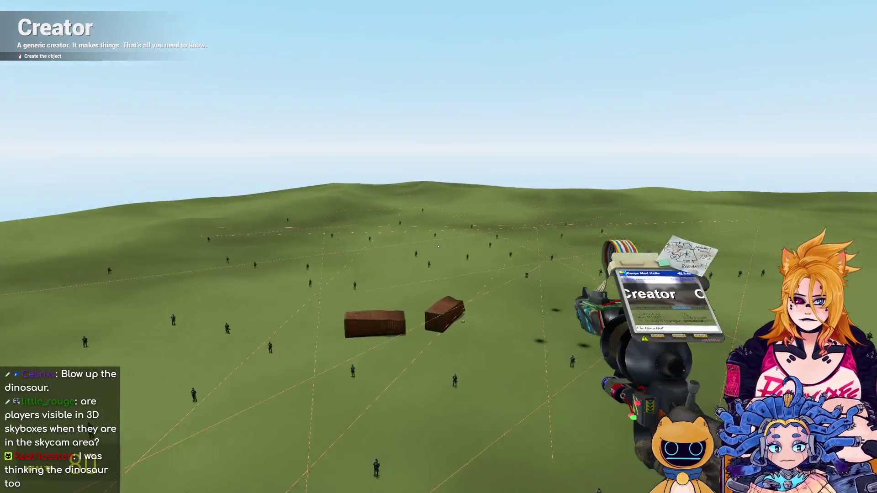
left_click(438, 247)
Spawn five Combine NPCs onto the field with the toolgun.
key("q")
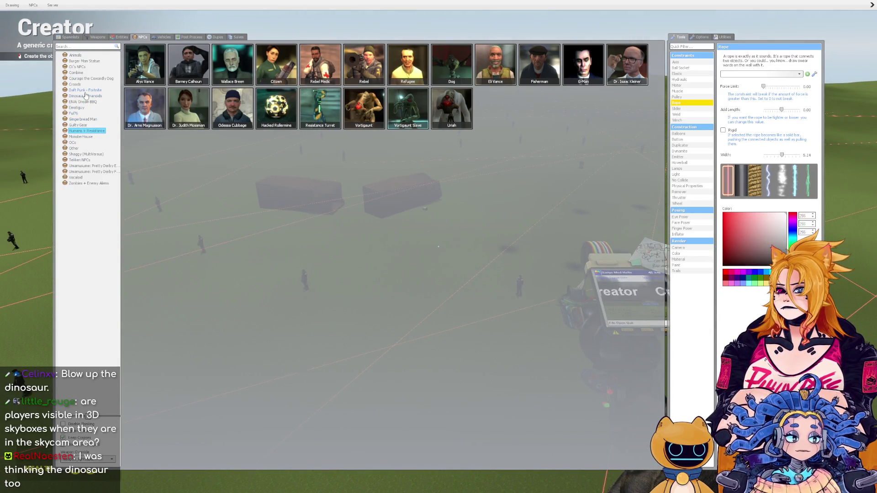
left_click(84, 73)
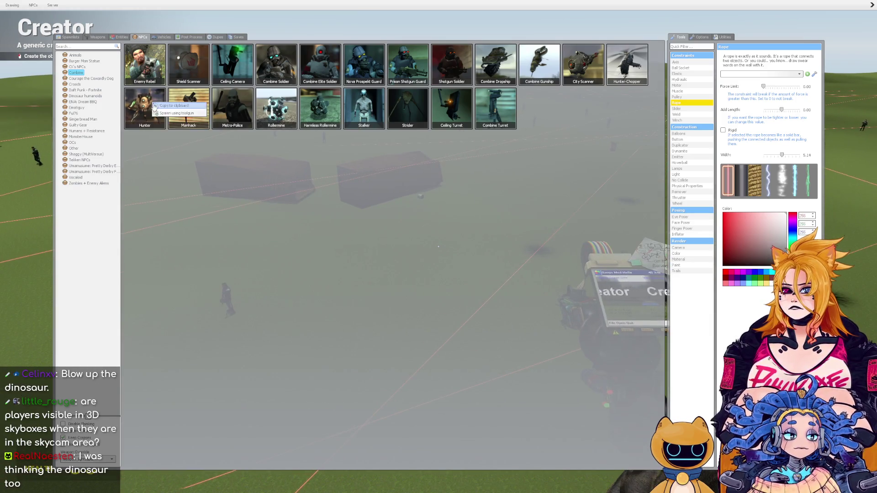
left_click(172, 114)
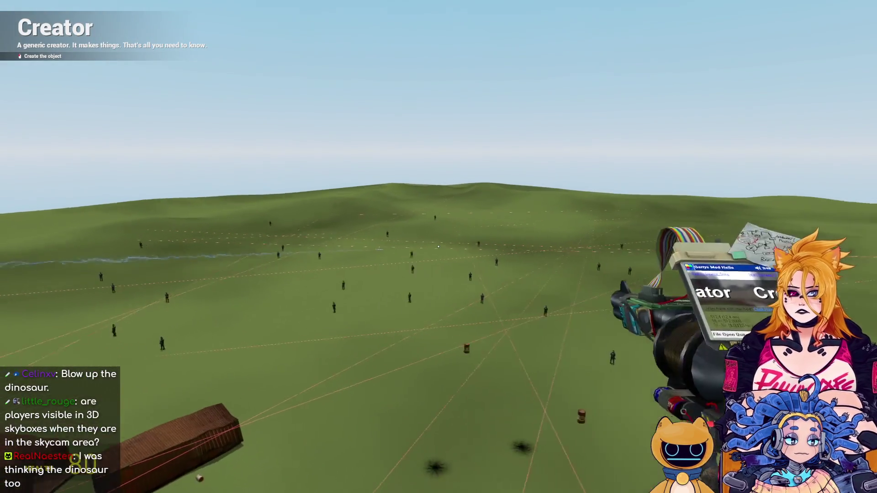
left_click(438, 247)
left_click(438, 247)
left_click(438, 246)
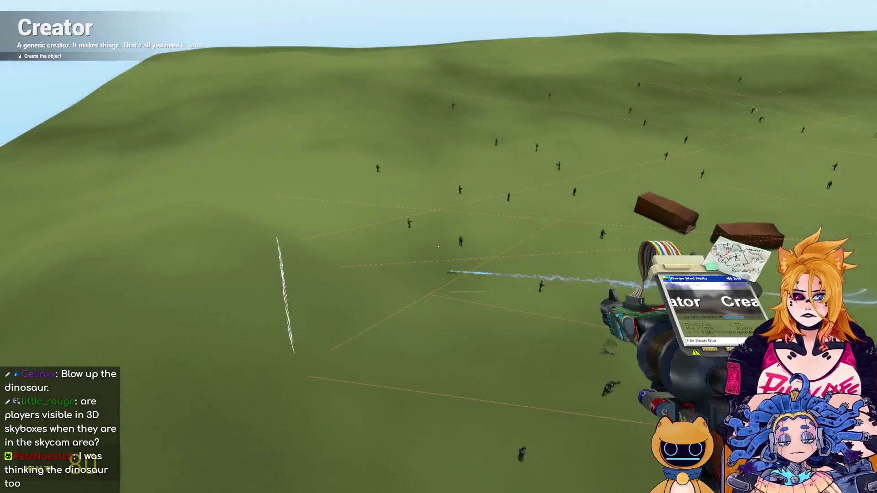
left_click(438, 247)
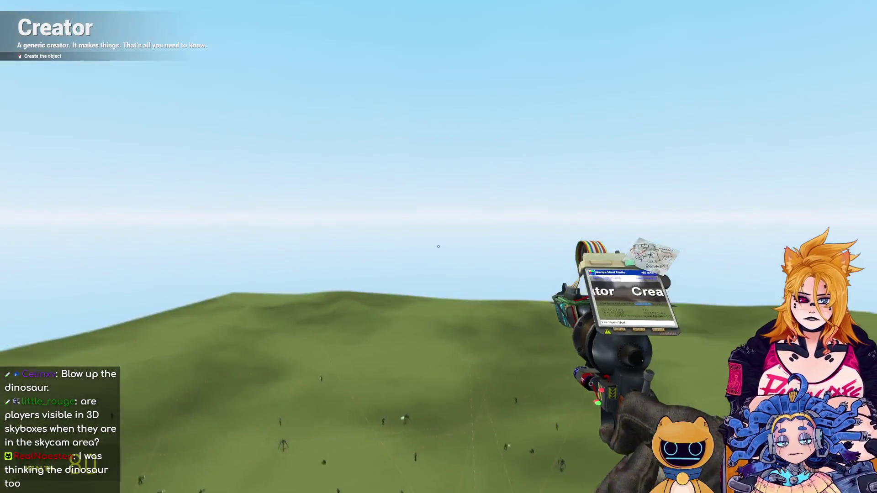
left_click(438, 247)
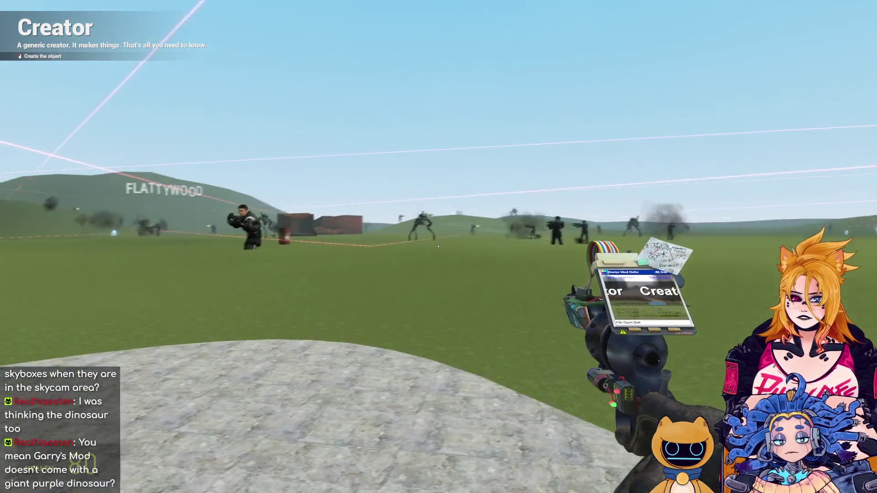
Switch to the crossbow, undo the giant soldier, and show the spawnable weapons list.
scroll(438, 247, "down", 3)
left_click(439, 247)
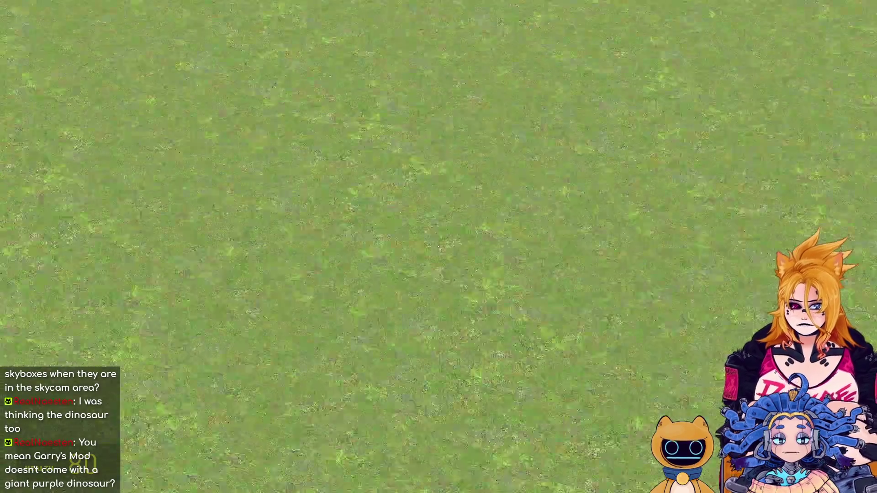
key("4")
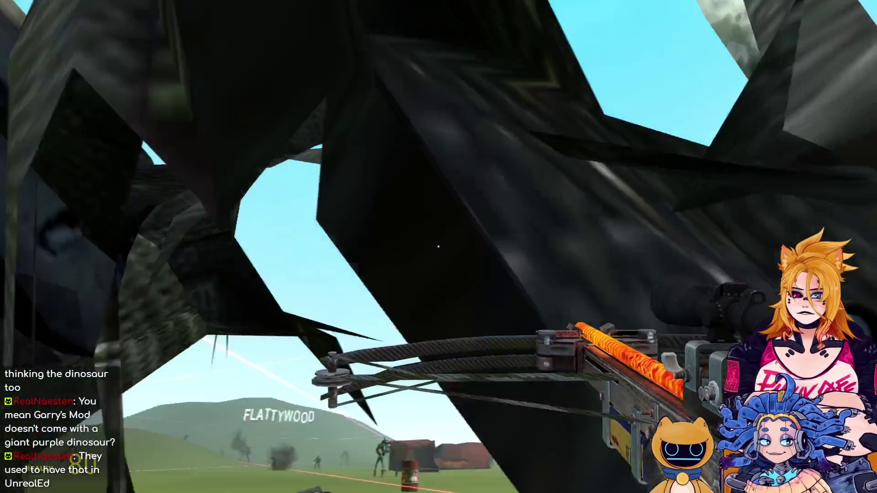
key("z")
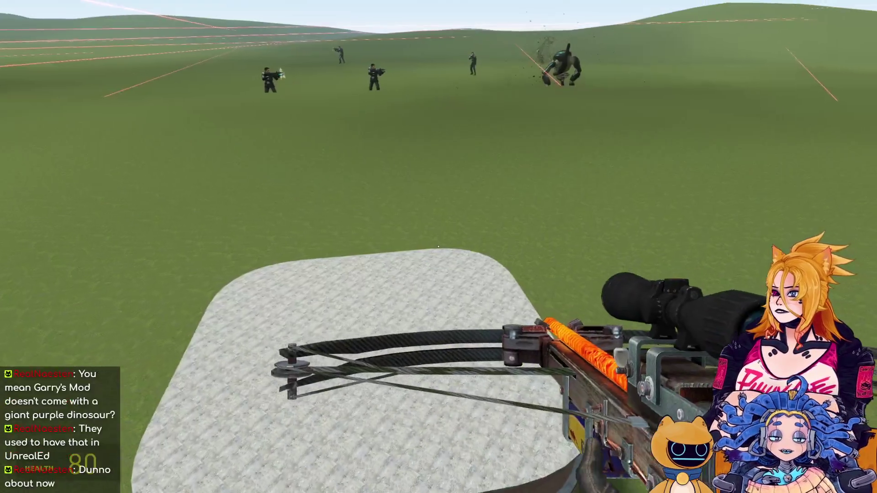
key("q")
left_click(96, 37)
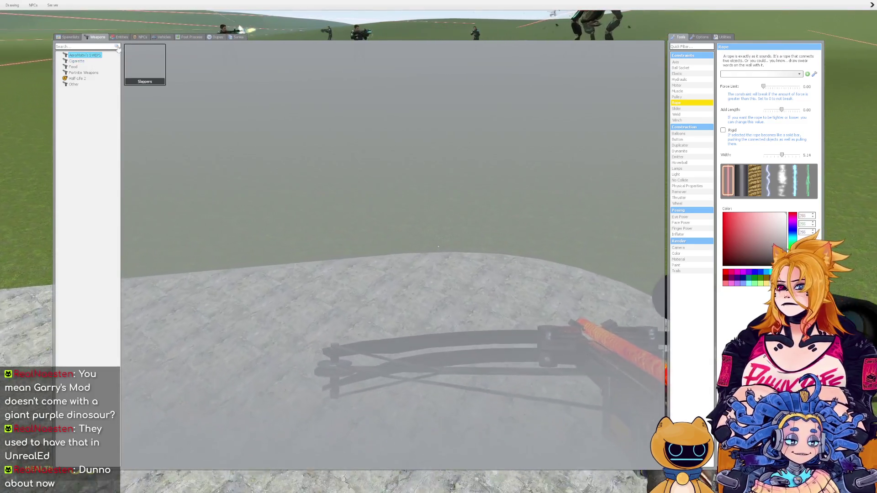
Spawn four Grug NPCs from the Croods category onto the field and up the hill.
left_click(143, 38)
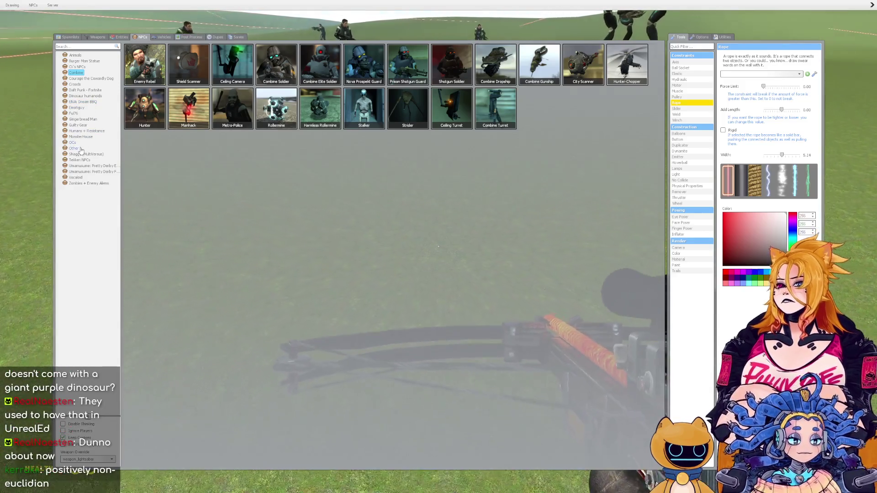
left_click(89, 85)
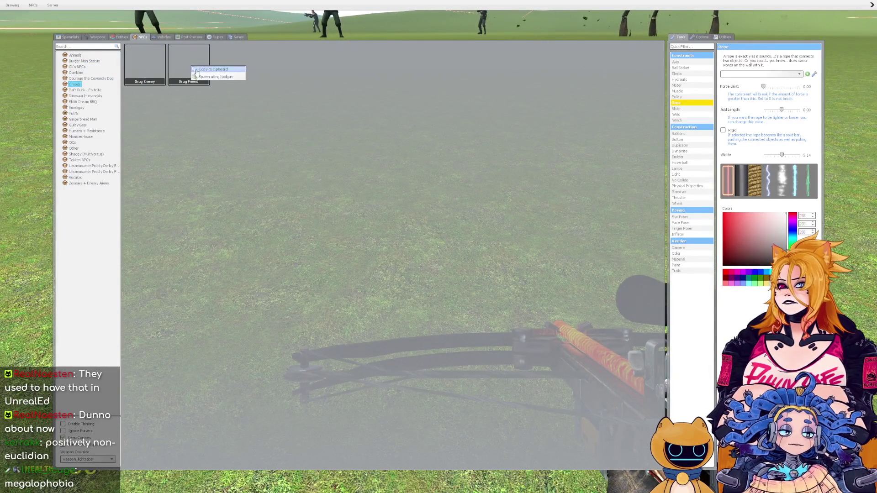
left_click(216, 78)
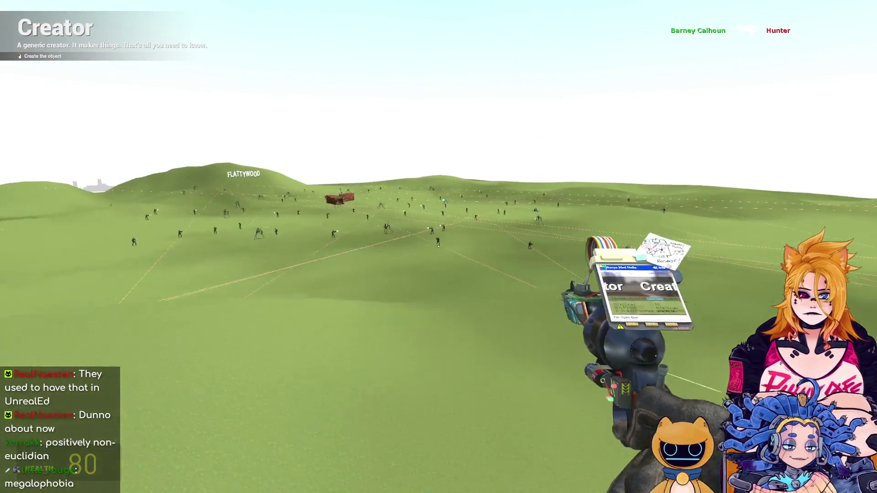
left_click(439, 247)
left_click(439, 246)
left_click(438, 247)
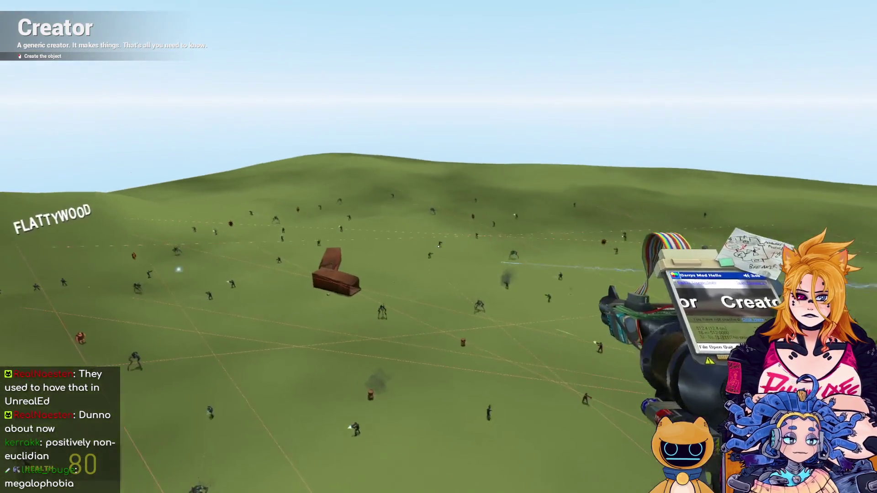
left_click(438, 247)
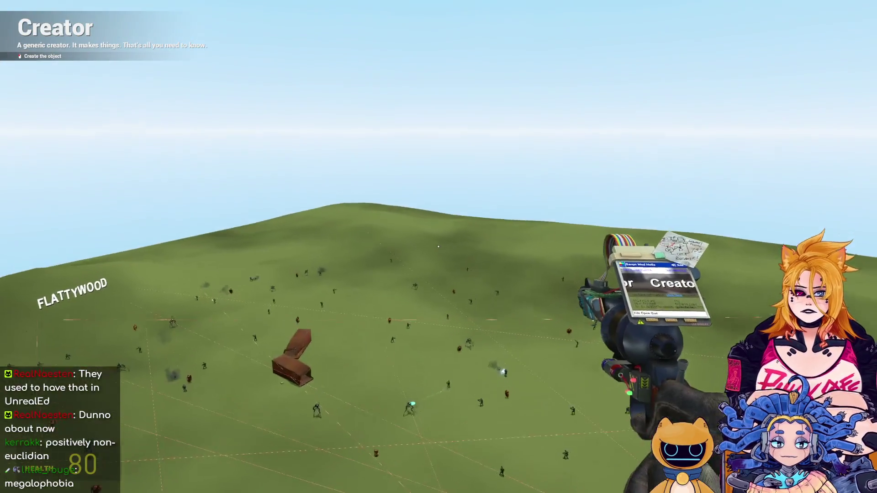
Fire the gravity gun, then zoom the crossbow scope in and out on the giant caveman.
left_click(439, 247)
key("1")
key("1")
left_click(439, 246)
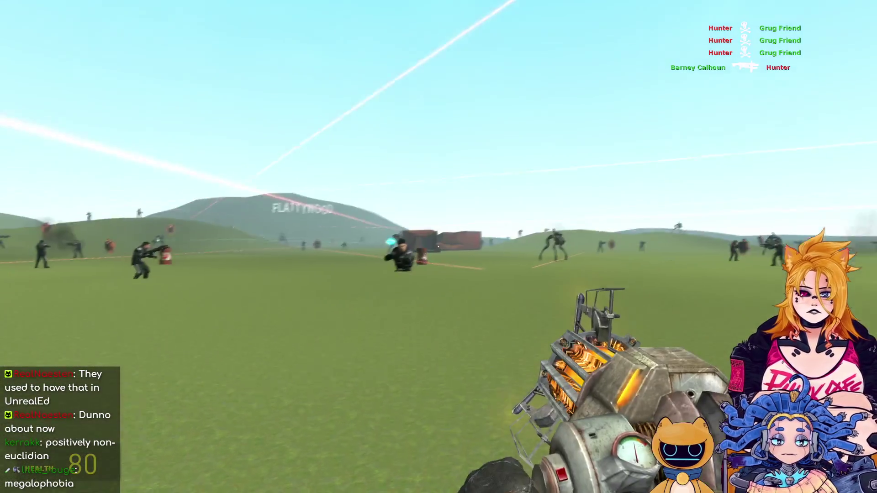
key("4")
key("4")
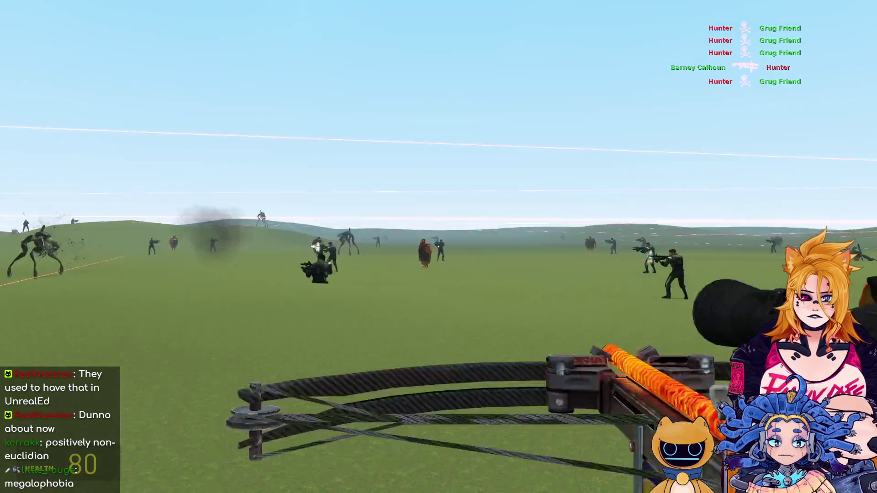
right_click(439, 247)
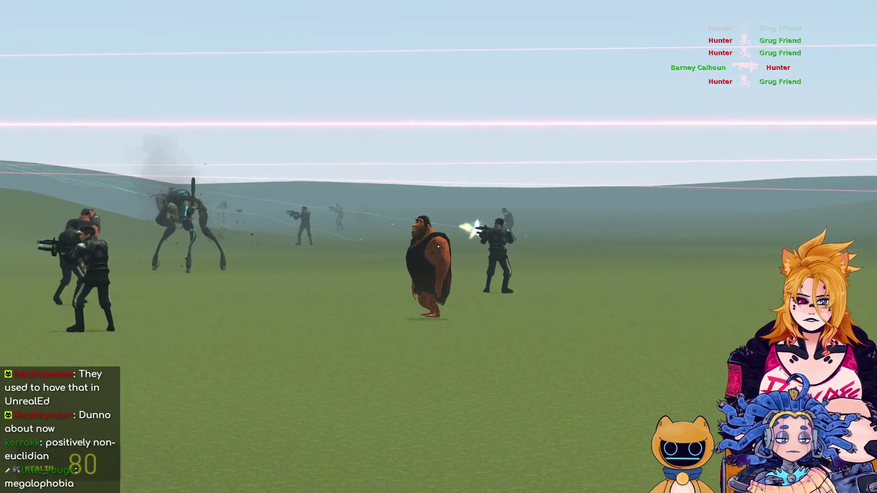
right_click(439, 247)
right_click(439, 247)
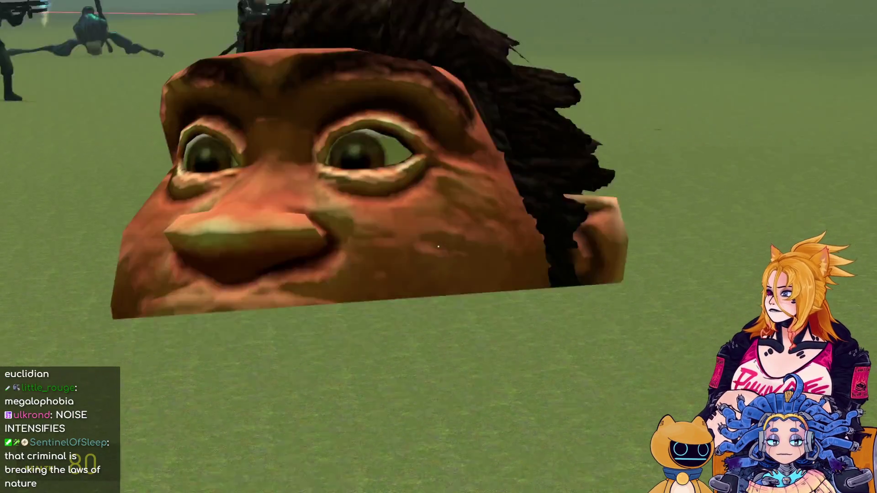
right_click(438, 246)
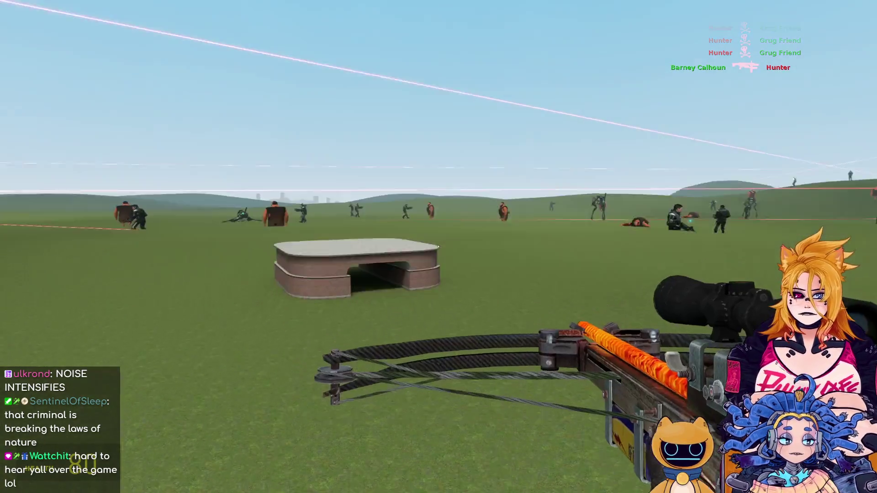
Walk toward the platform, re-equip the gravity gun, and pause the game.
scroll(439, 247, "down", 2)
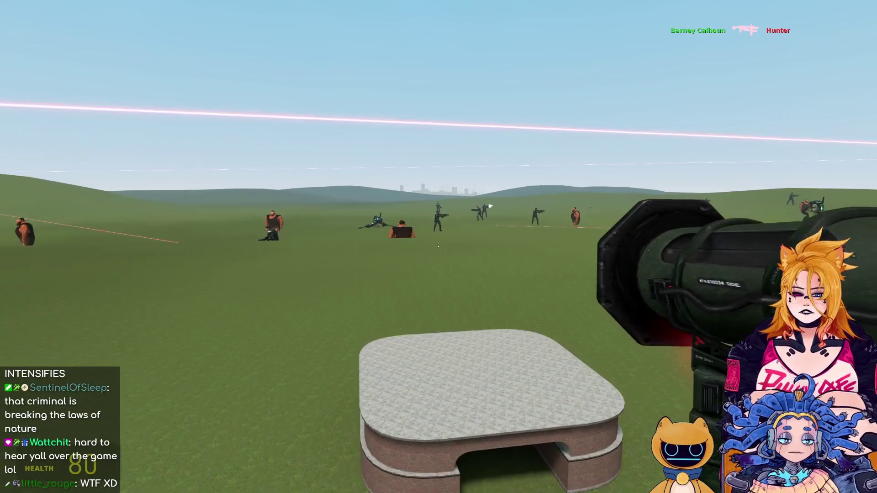
key("w")
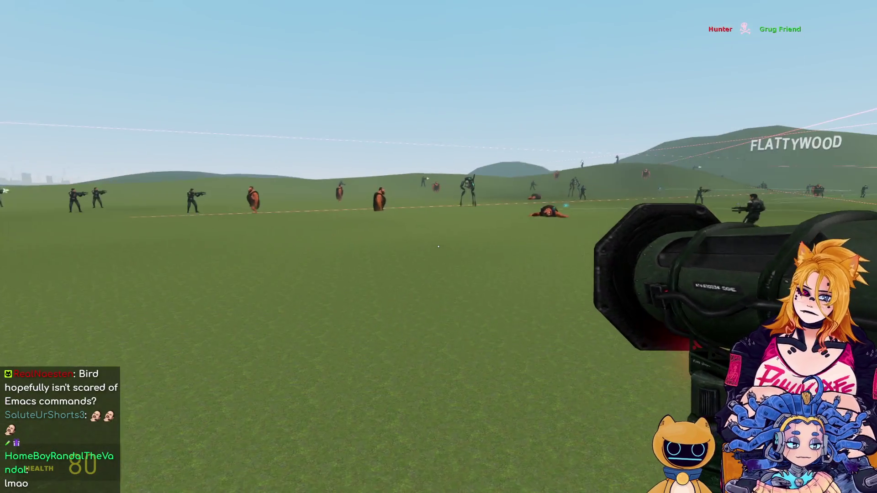
key("1")
key("Escape")
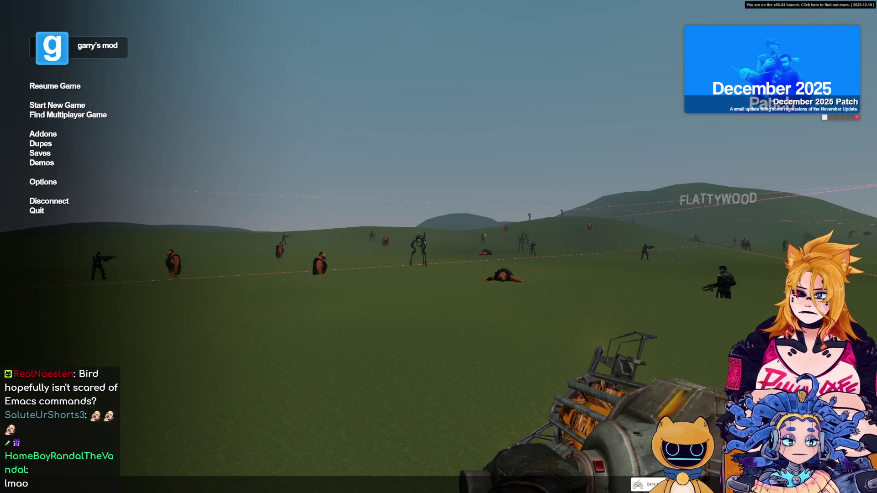
Back in Hammer++, fly the 3D camera over the grass, wall corner and through the brick building.
key("Escape")
key("alt+Tab")
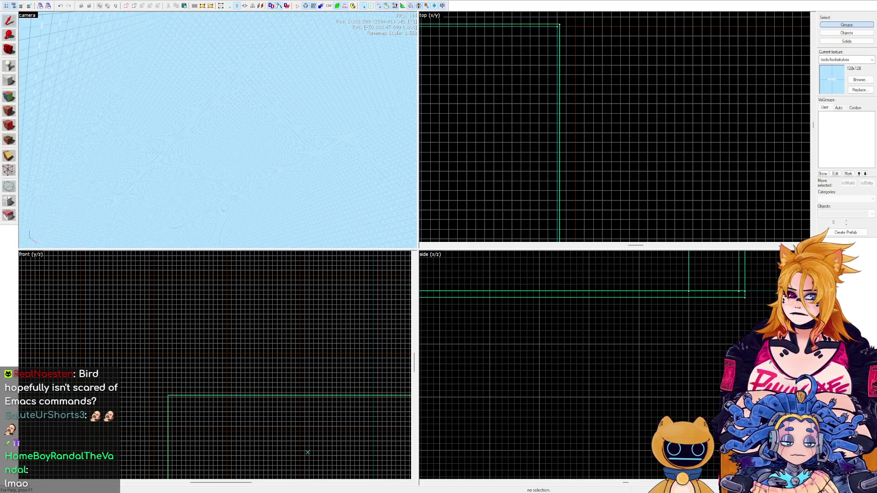
key("z")
key("w")
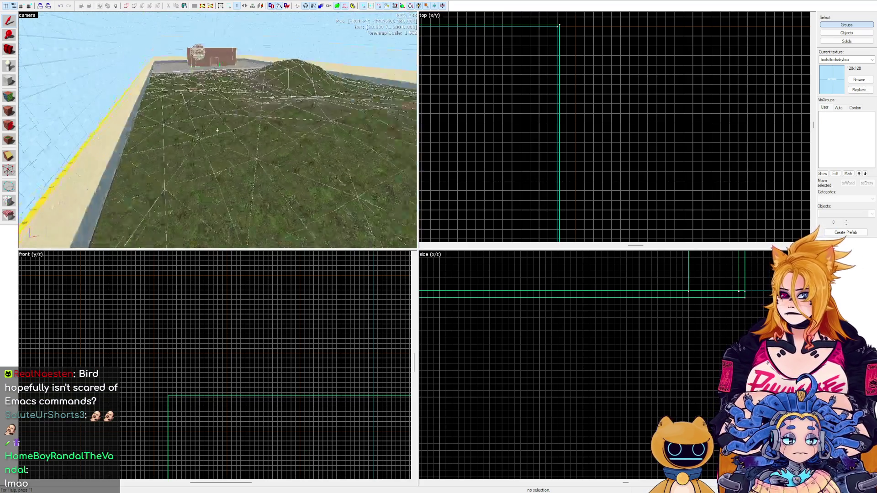
key("w")
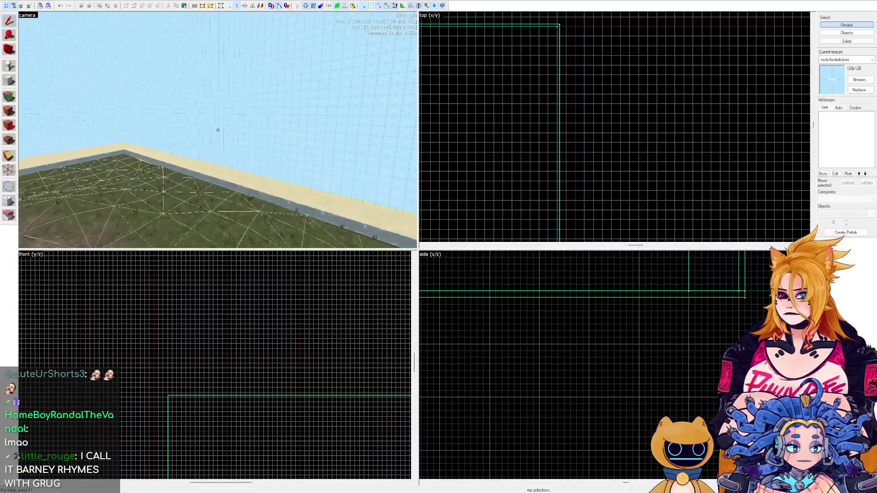
key("w")
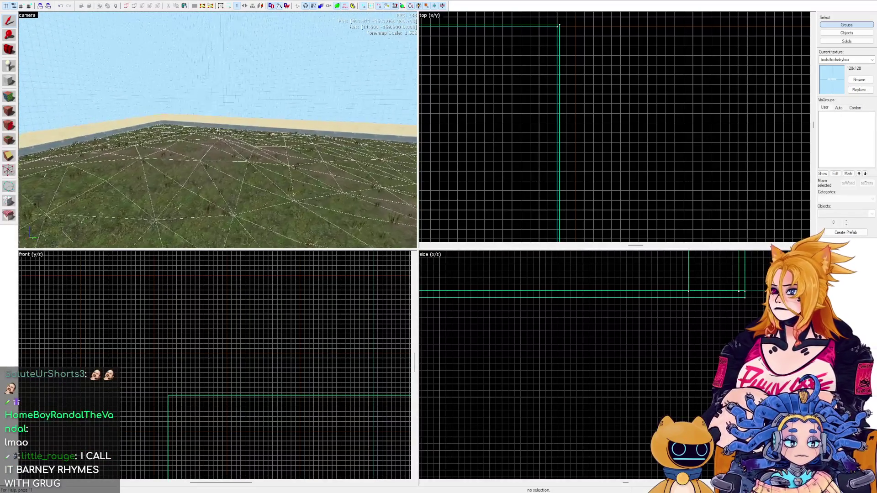
key("w")
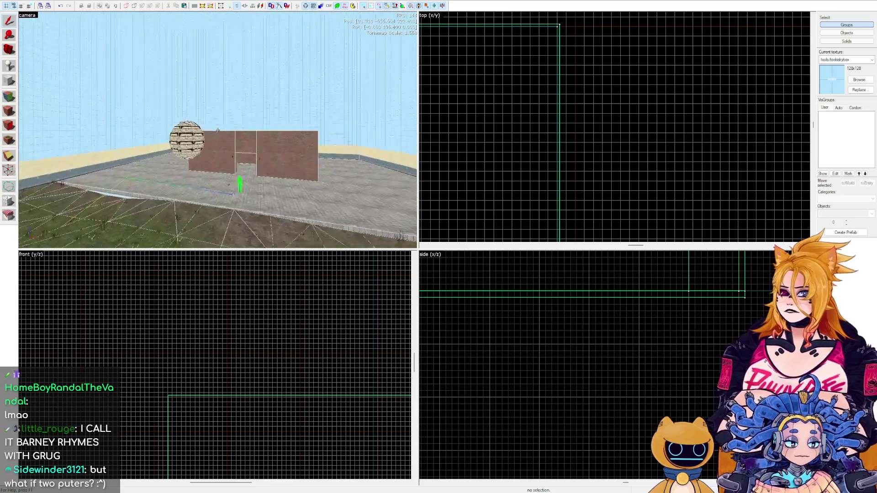
key("w")
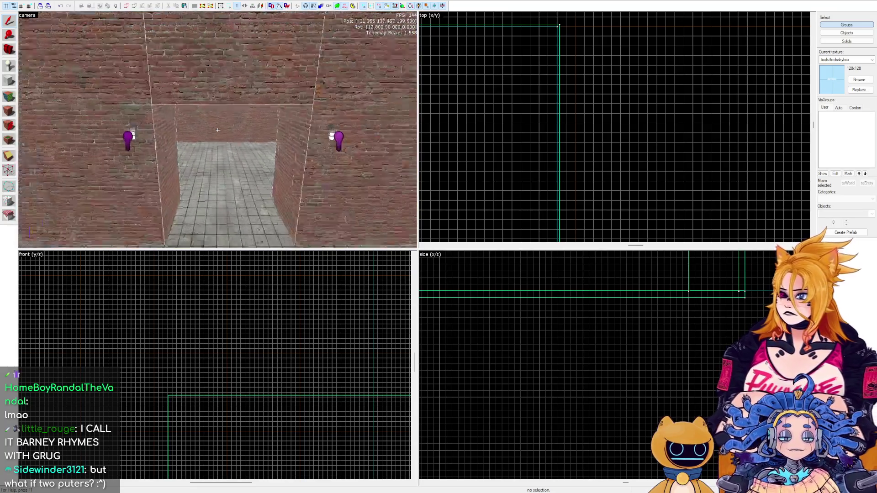
key("w")
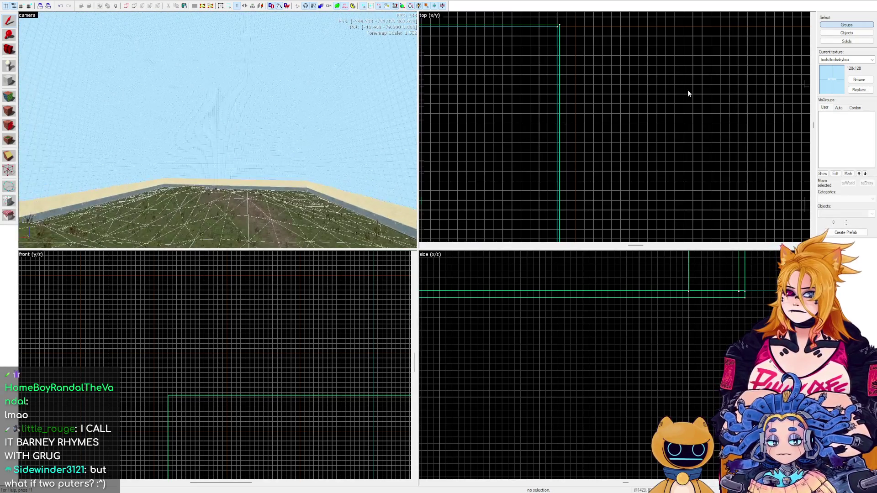
scroll(687, 92, "down", 3)
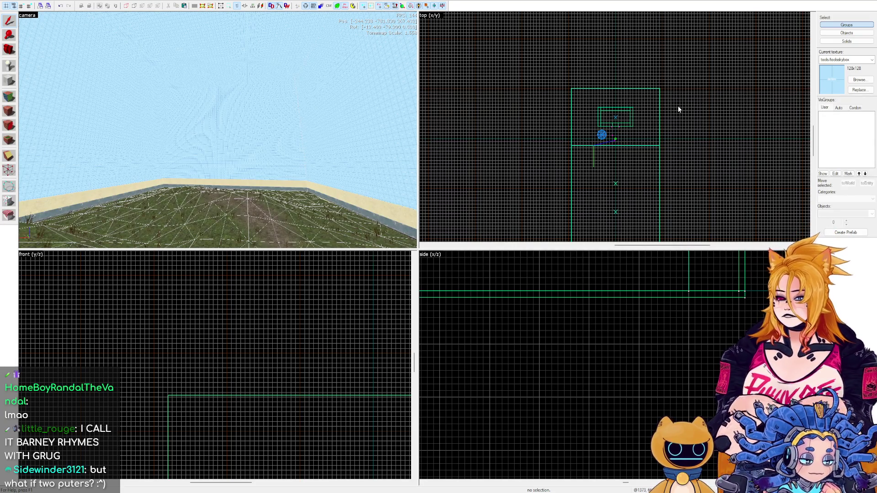
Select the tiled ledge brush and drag its bottom edge down to the ground in the side view.
key("z")
key("w")
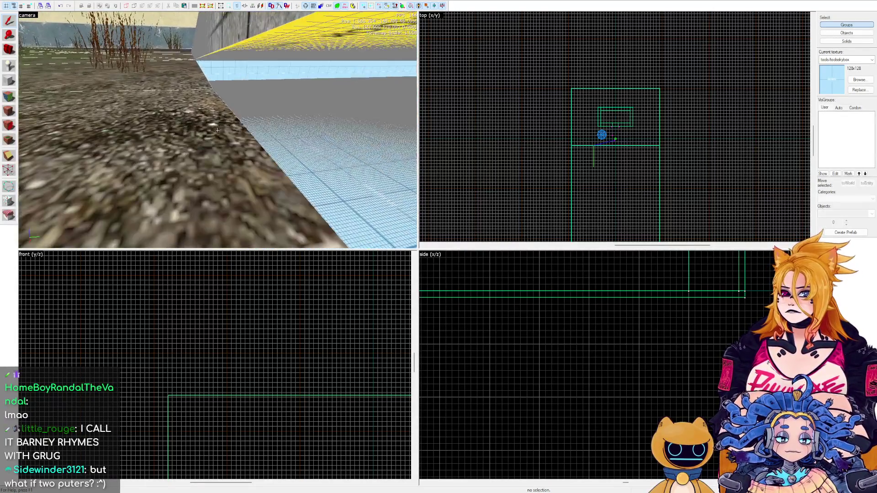
key("z")
left_click(223, 109)
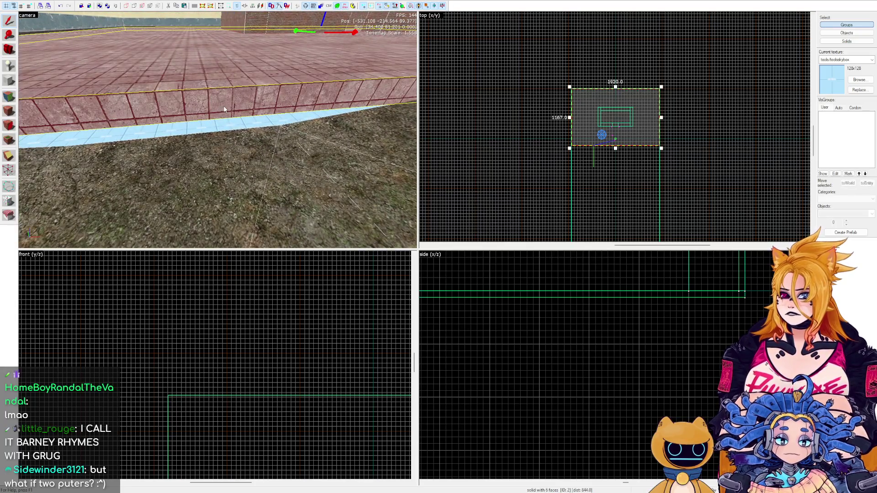
scroll(658, 351, "down", 2)
scroll(749, 314, "down", 4)
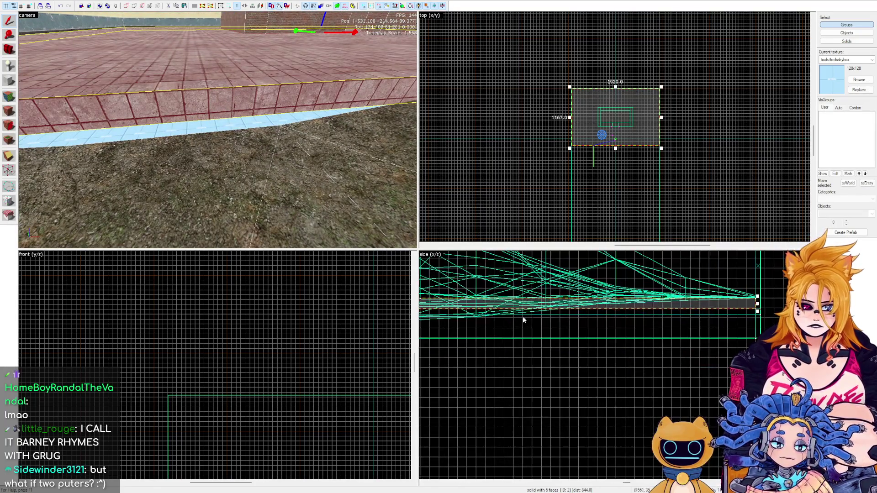
left_click_drag(536, 335, 537, 344)
mouse_move(226, 130)
left_mouse_down()
mouse_move(272, 128)
mouse_move(206, 138)
mouse_move(219, 132)
left_mouse_up()
key("Escape")
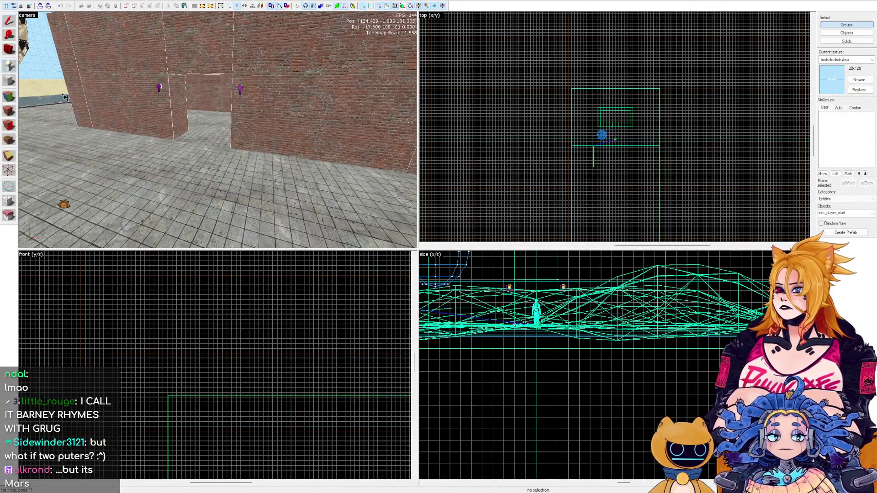
Draw an 80 by 26 block brush on the floor near the props and set its height.
left_click(9, 81)
scroll(613, 117, "up", 5)
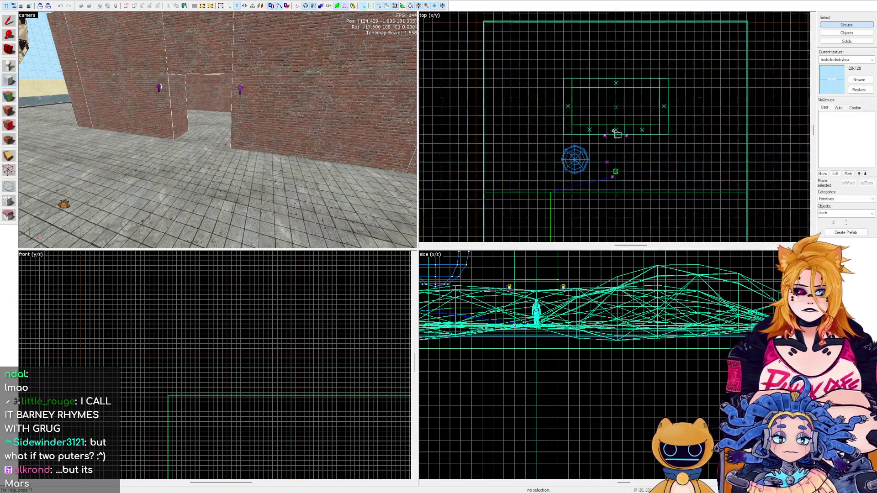
left_click_drag(620, 141, 663, 158)
scroll(557, 359, "up", 2)
left_click_drag(553, 331, 546, 303)
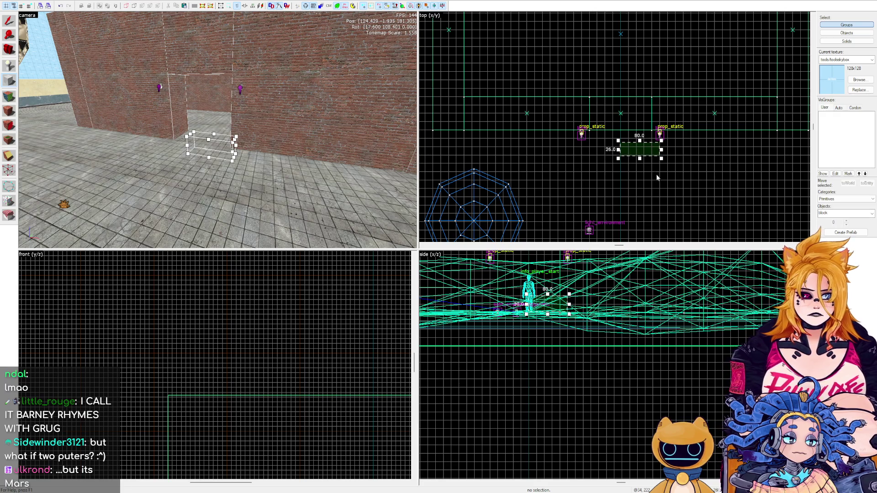
key("Return")
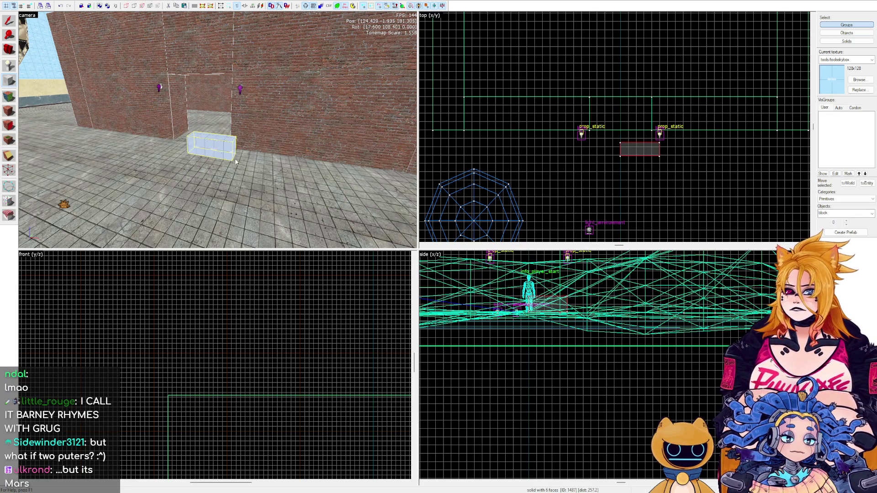
Switch to the Selection tool and put the new block's handles into rotation mode.
key("shift+s")
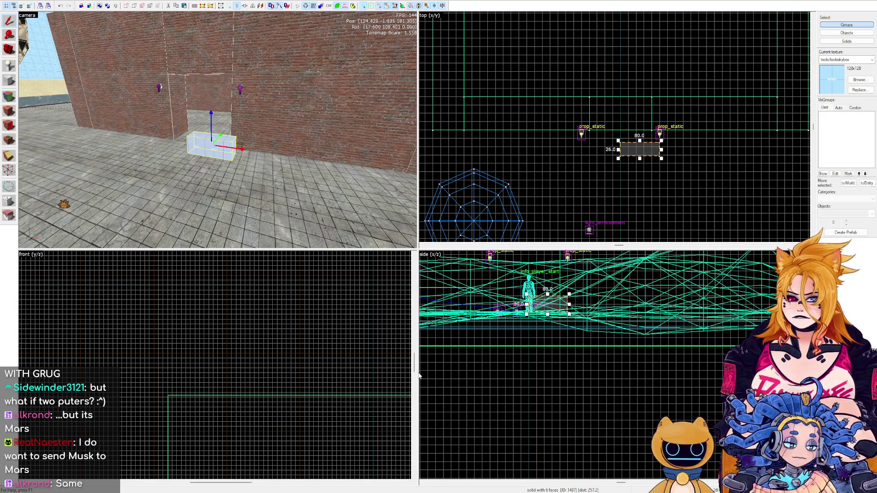
scroll(218, 130, "up", 5)
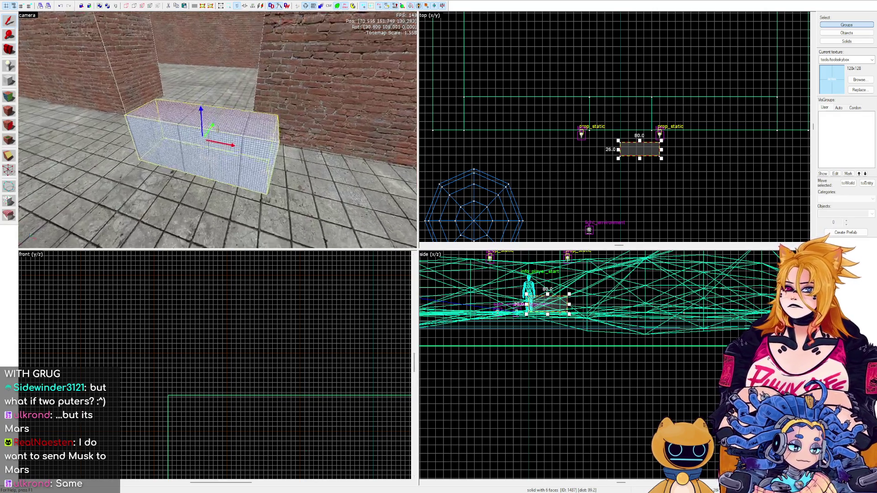
left_click(218, 125)
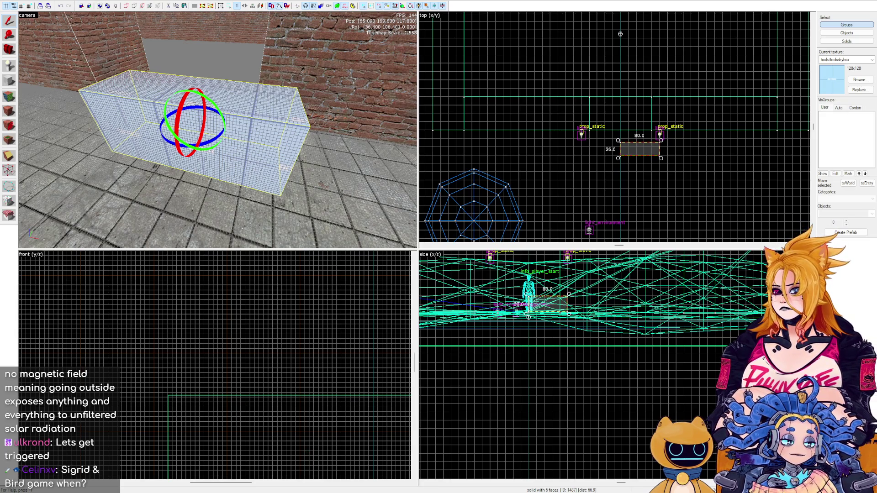
key("z")
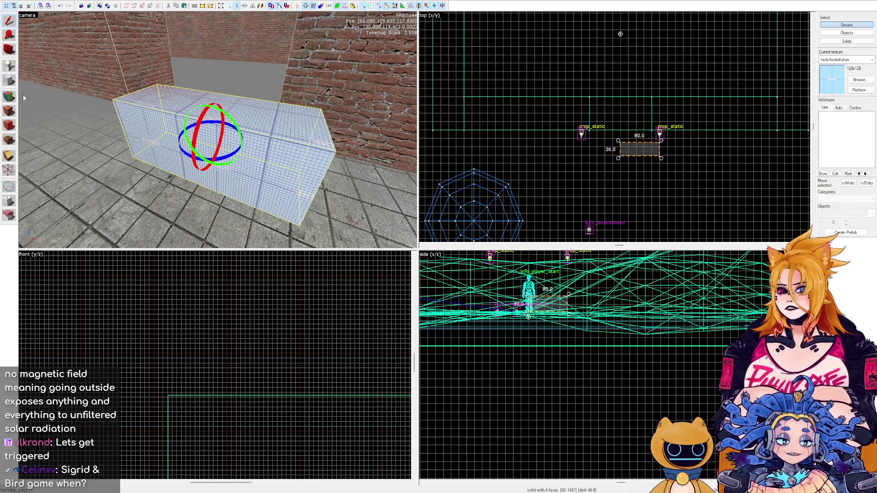
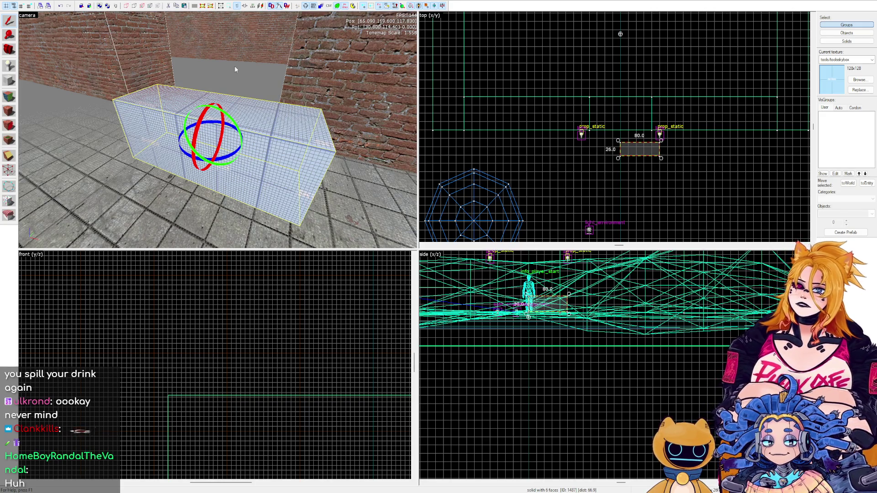
Fly the 3D camera around the brick doorway to inspect the walls.
key("z")
key("s")
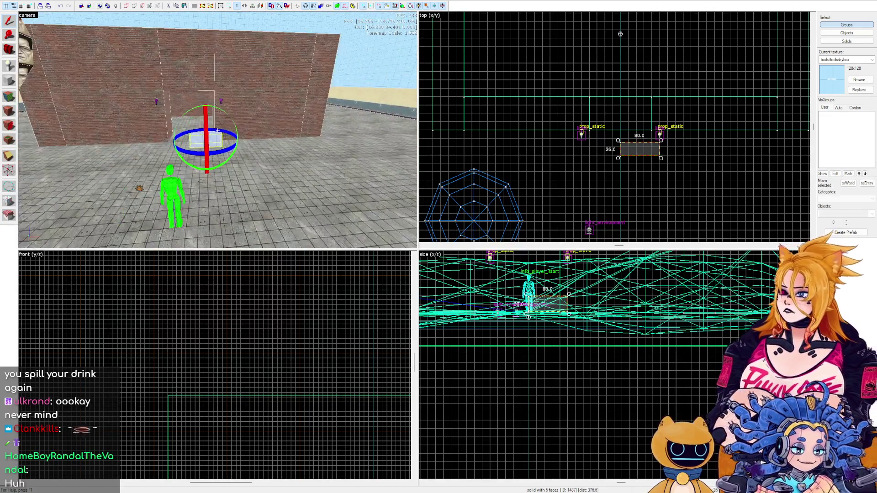
key("z")
left_click(219, 110)
left_click(220, 110)
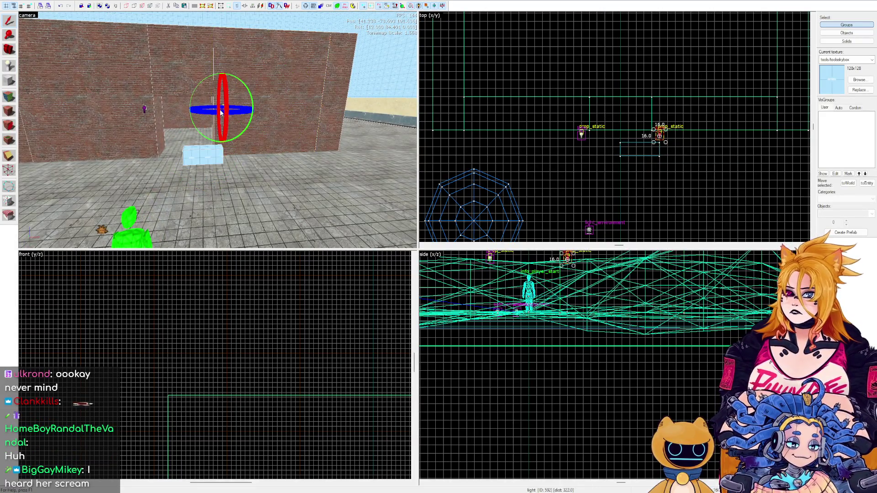
key("z")
key("w")
key("s")
key("z")
left_click(189, 122)
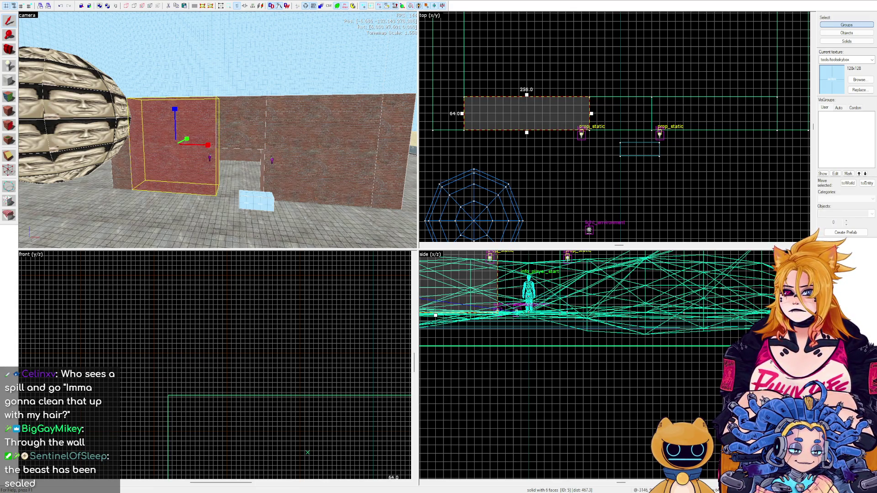
Select the light-blue block and tie it to a func_detail brush entity.
key("super+Down")
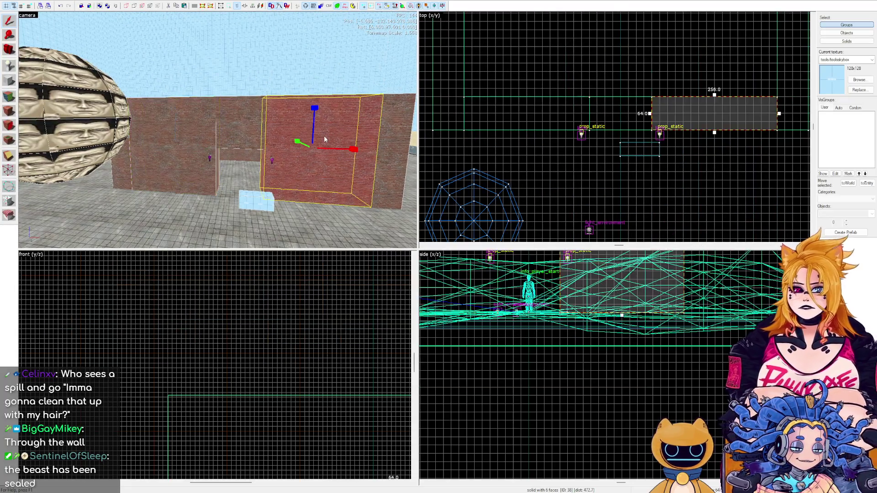
left_click(265, 210)
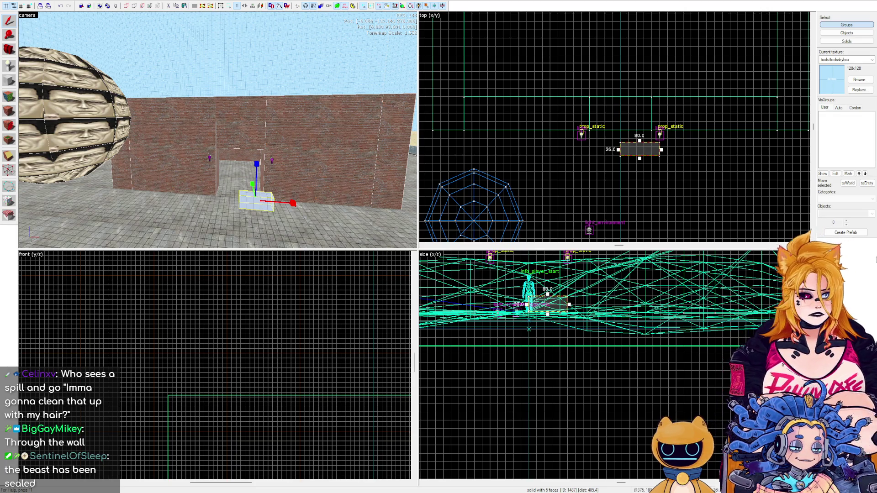
scroll(220, 132, "up", 5)
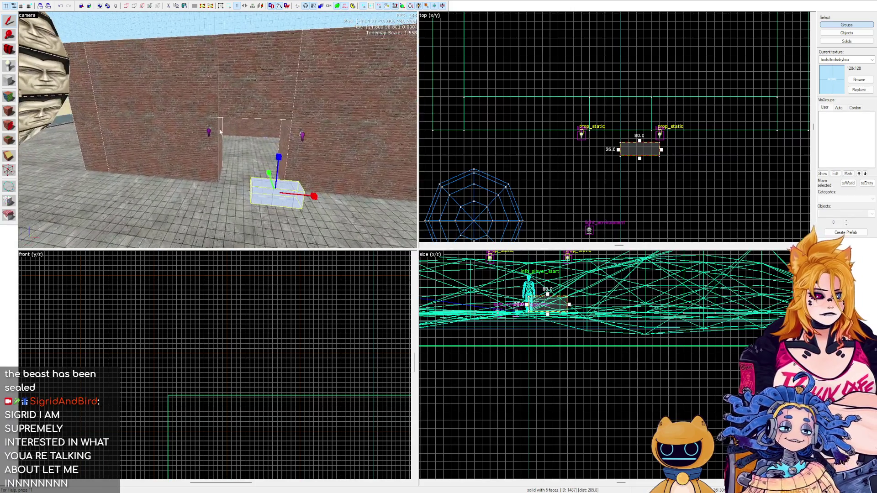
left_click(867, 183)
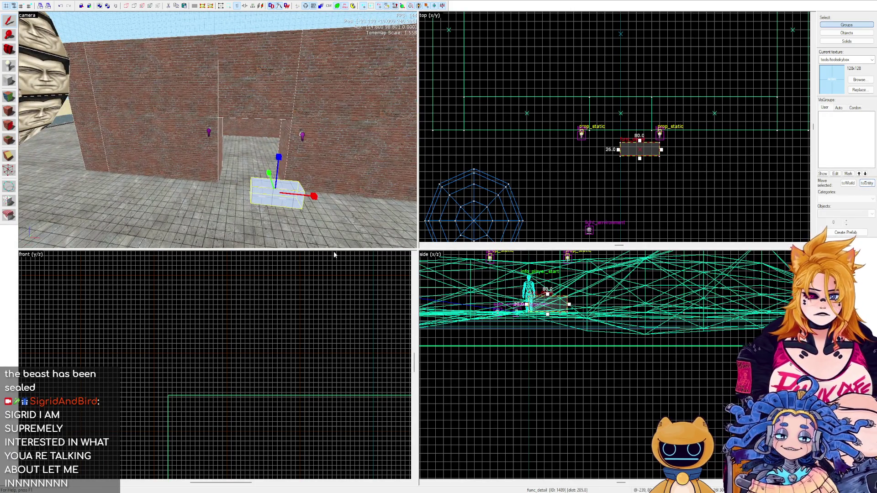
scroll(218, 130, "up", 2)
scroll(218, 130, "up", 5)
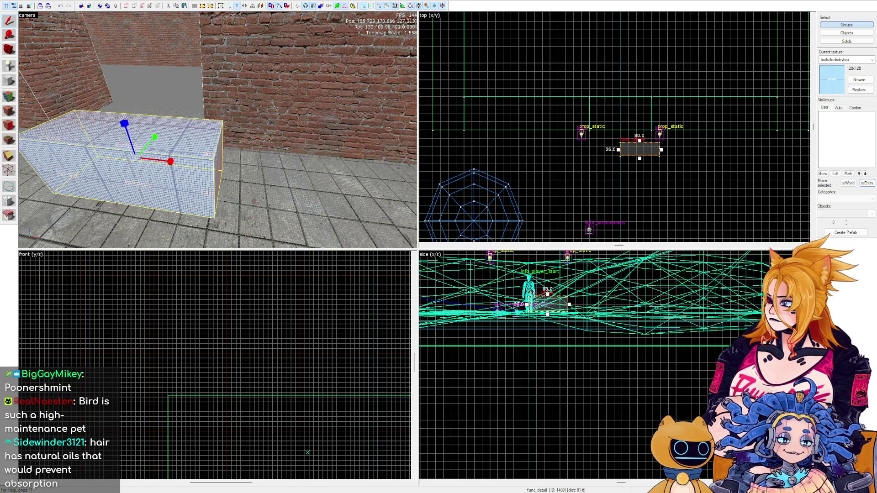
Open the func_detail block's Object Properties dialog with Alt+Enter.
key("alt+Return")
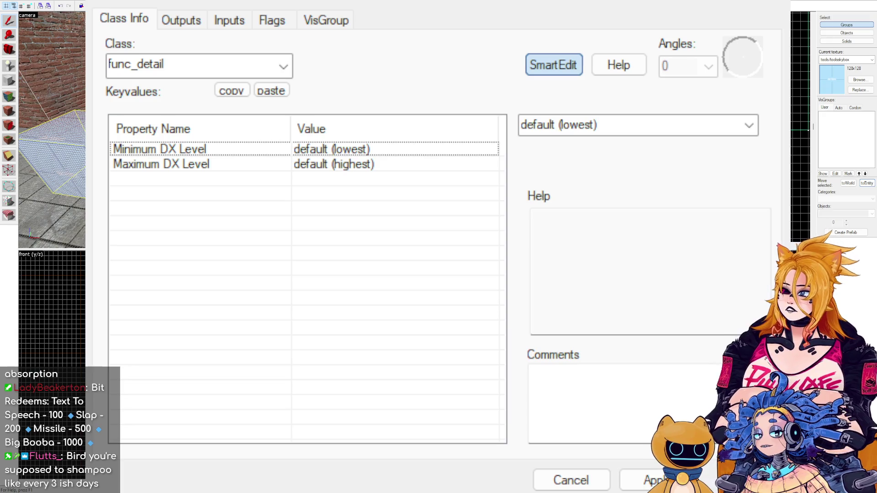
Change the block's class from func_detail to trigger_multiple and apply it.
left_click(211, 73)
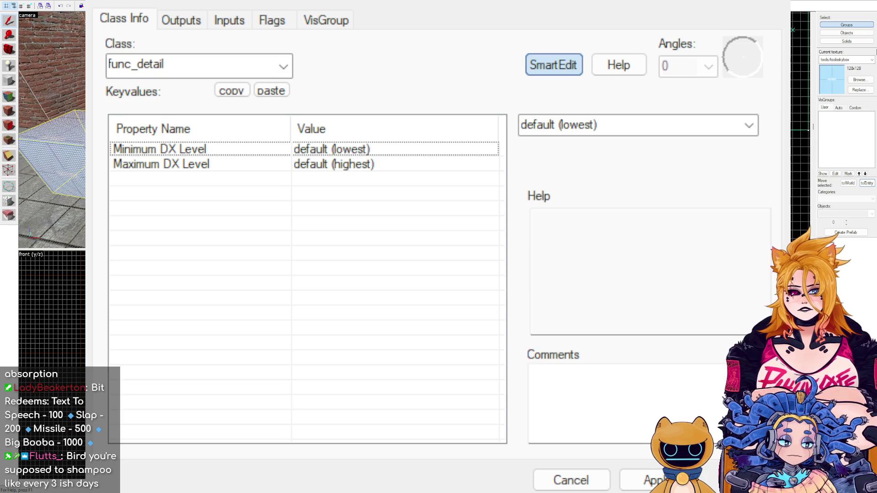
left_click(184, 59)
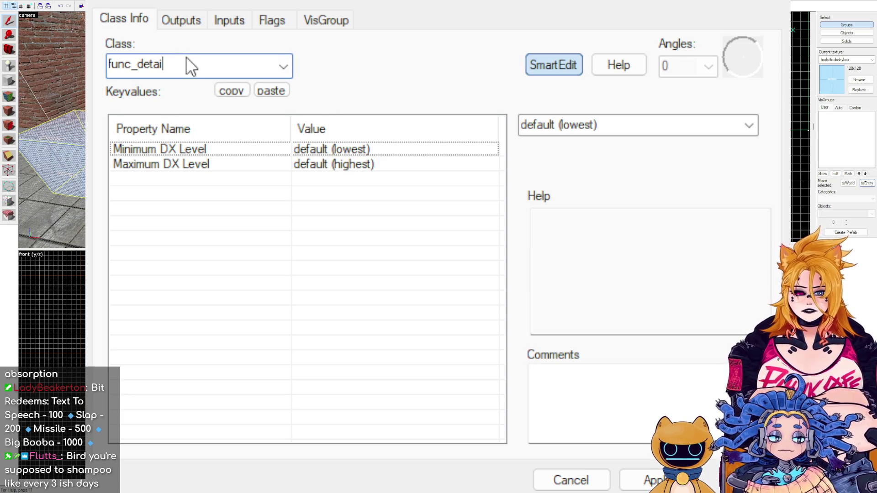
key("BackSpace")
key("BackSpace")
key("BackSpace")
key("BackSpace")
key("BackSpace")
key("BackSpace")
type("trigger")
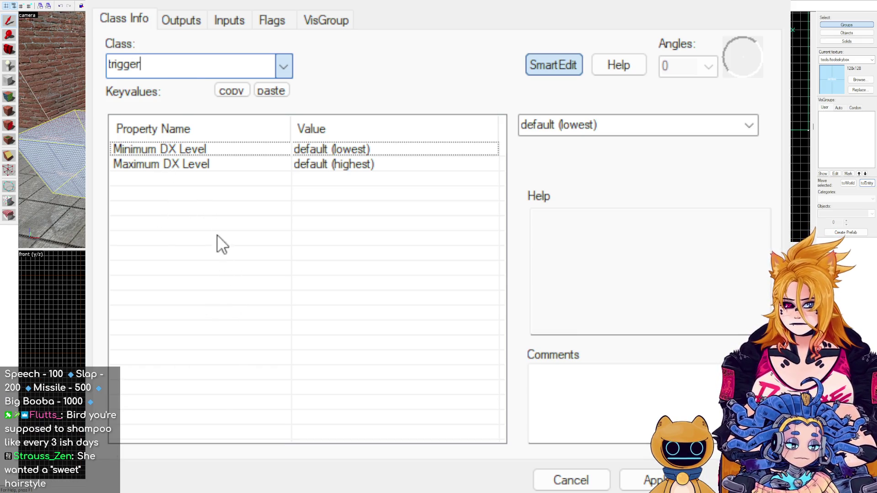
key("Return")
type("_m")
key("Return")
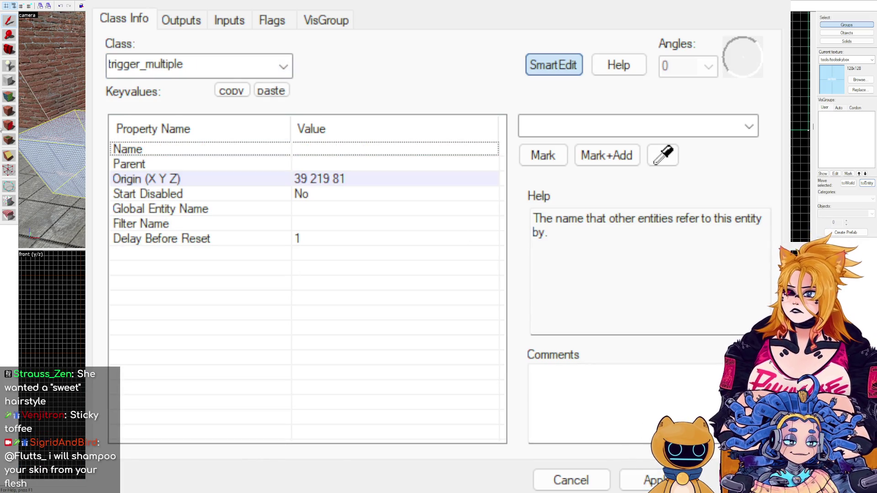
left_click(11, 98)
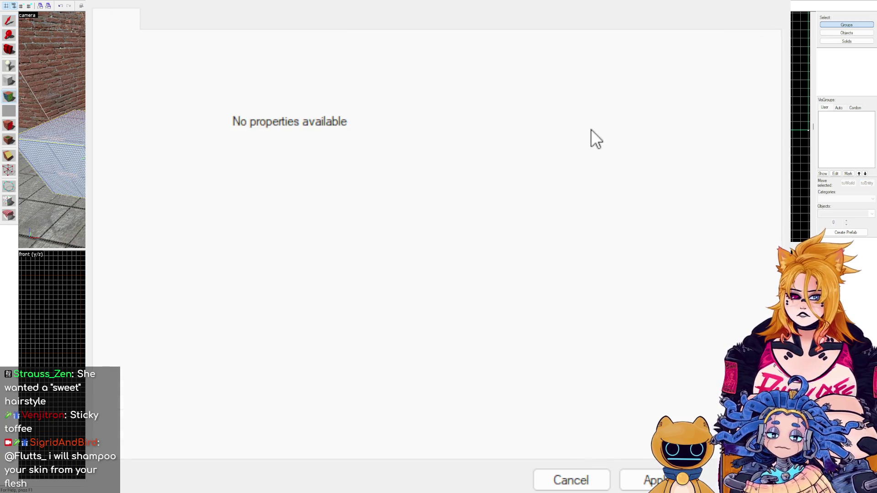
Cover the brush with the tools/toolstrigger texture and reselect it in the top view.
key("shift+t")
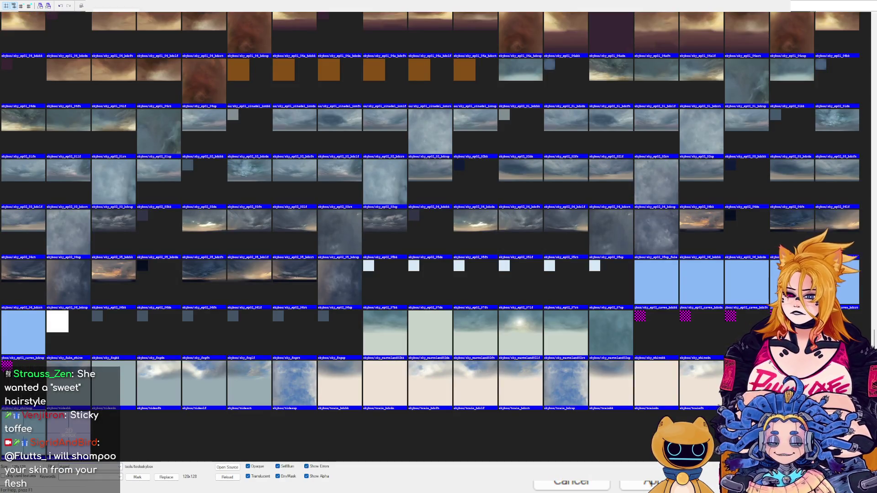
key("Escape")
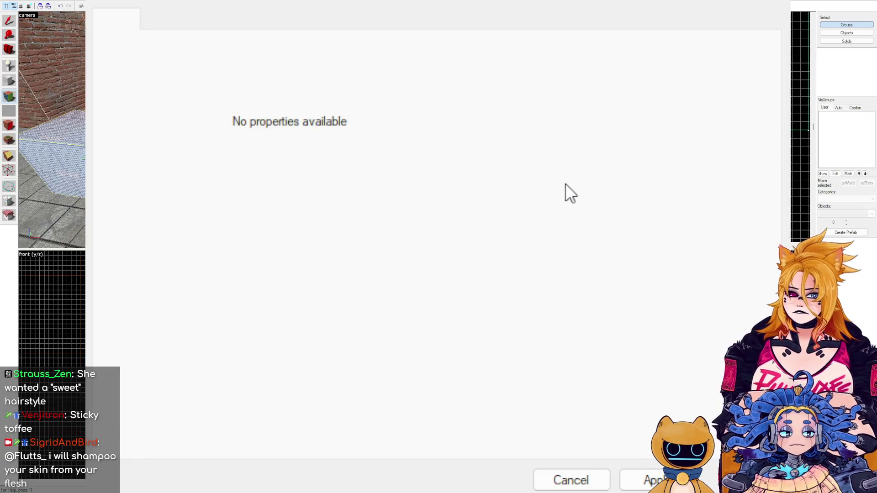
key("z")
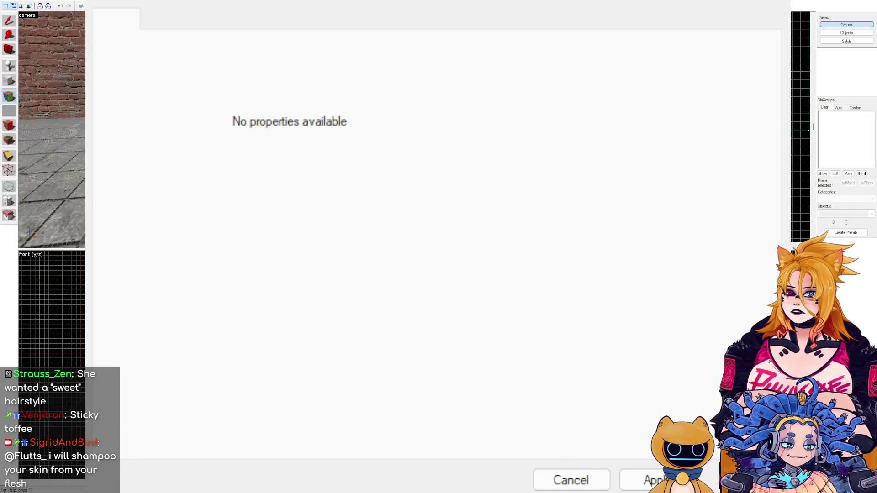
key("z")
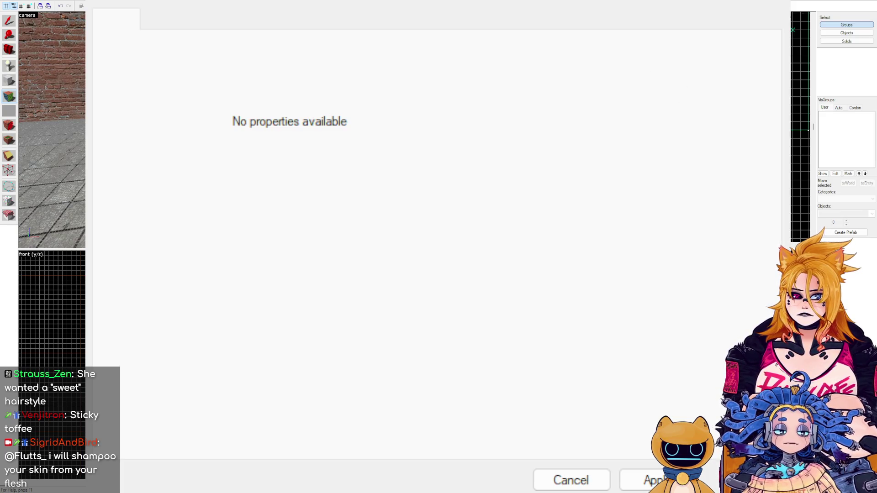
key("shift+s")
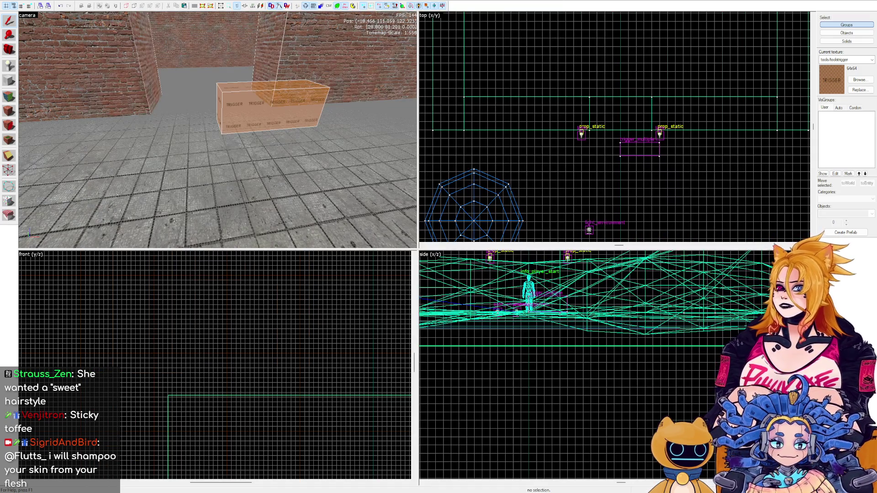
left_click(640, 149)
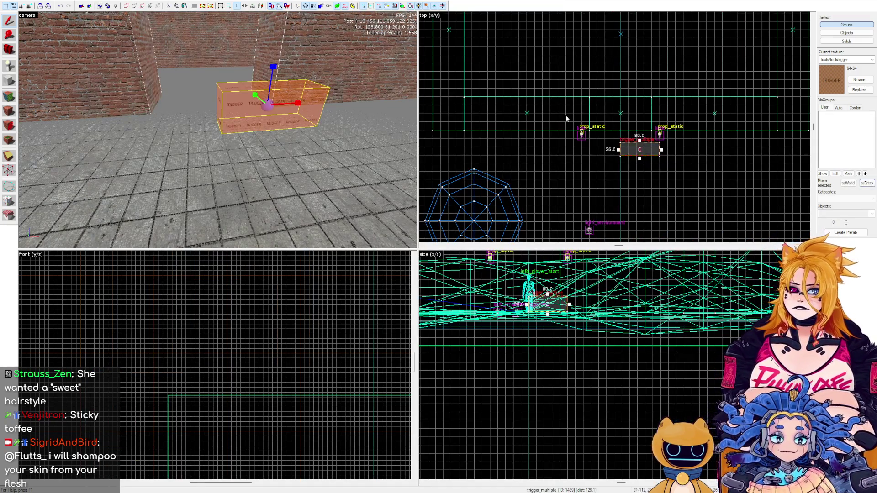
Move the trigger into the doorway and stretch its footprint to 128 by 64.
scroll(614, 143, "up", 2)
mouse_move(658, 155)
left_mouse_down()
mouse_move(616, 105)
mouse_move(616, 90)
left_mouse_up()
scroll(617, 90, "up", 3)
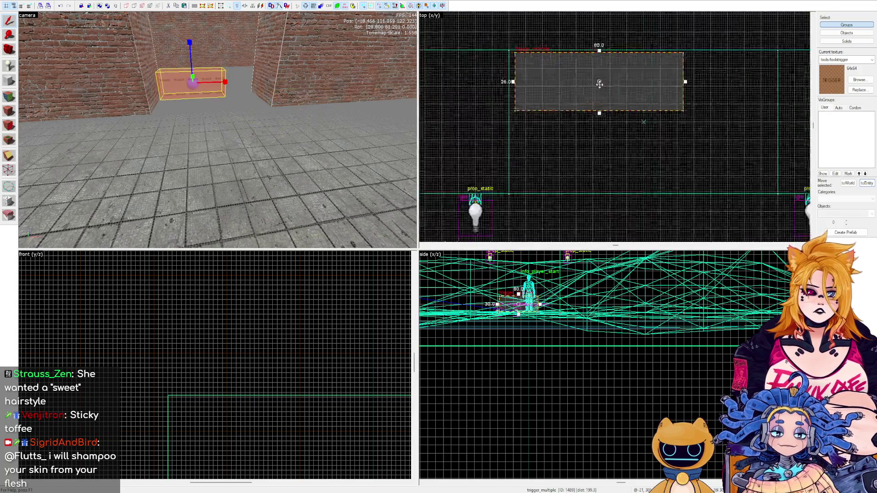
scroll(513, 49, "up", 1)
scroll(608, 95, "down", 1)
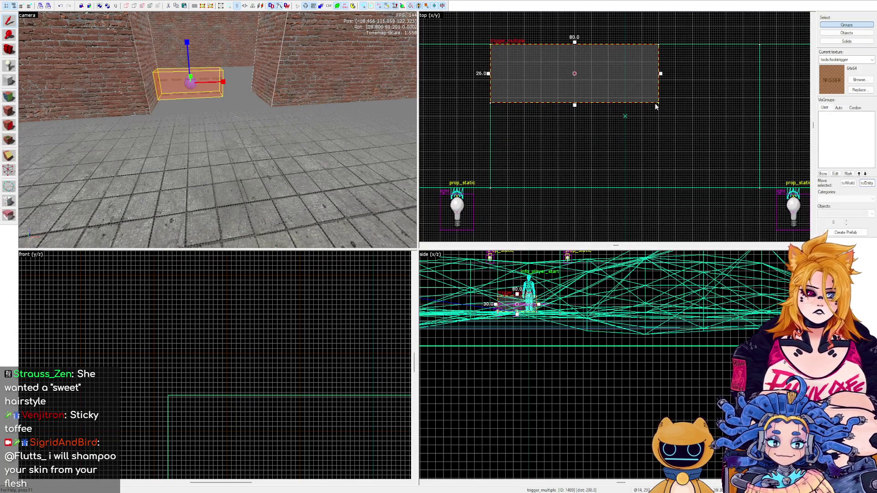
left_click(568, 77)
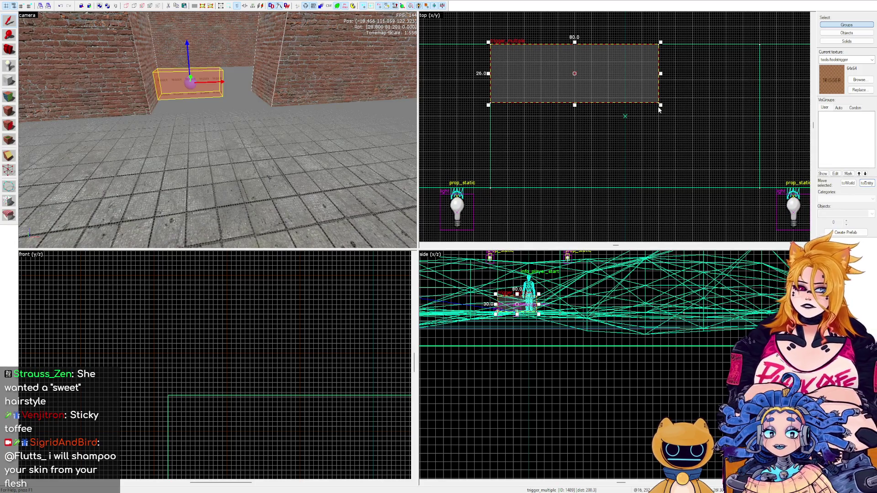
left_click_drag(660, 106, 761, 191)
Raise the trigger to the full 128-unit doorway height and check it in 3D.
key("ctrl+shift+e")
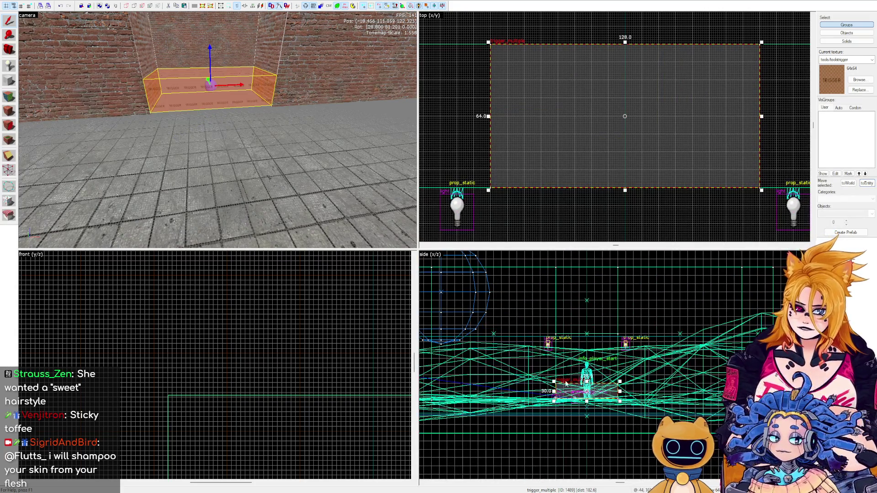
scroll(561, 310, "up", 6)
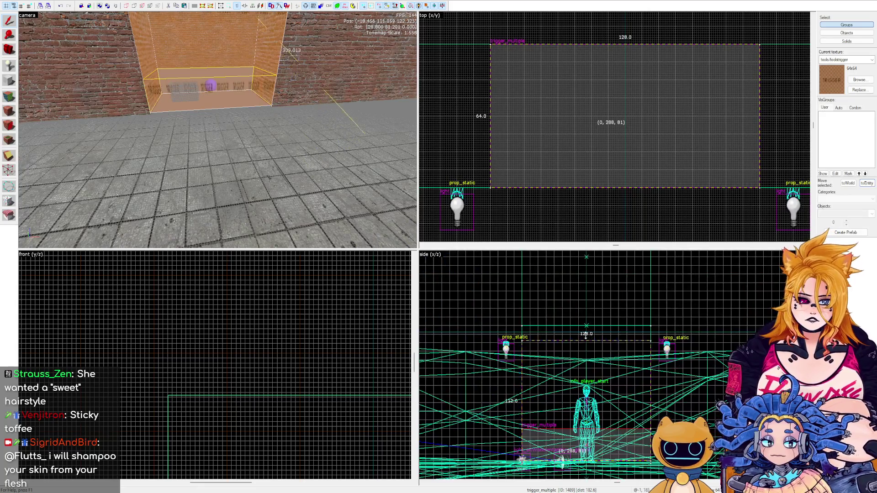
left_click_drag(561, 310, 558, 304)
key("ctrl+shift+e")
key("w")
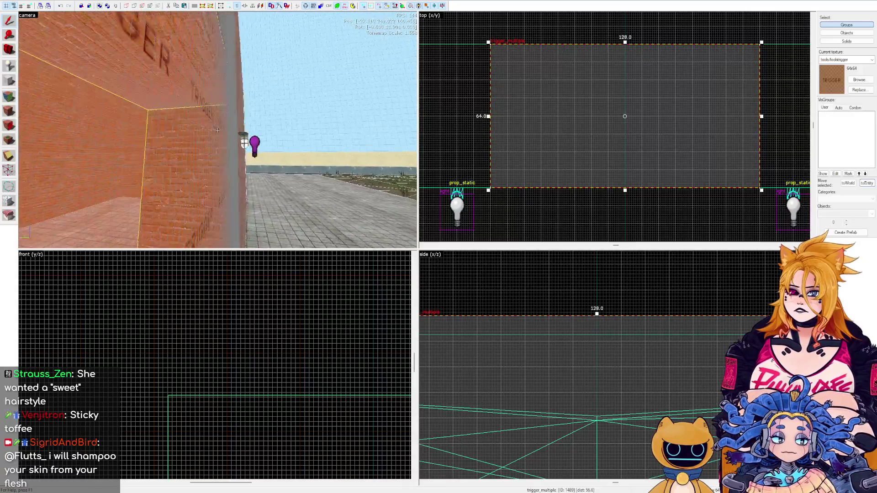
key("w")
key("Left")
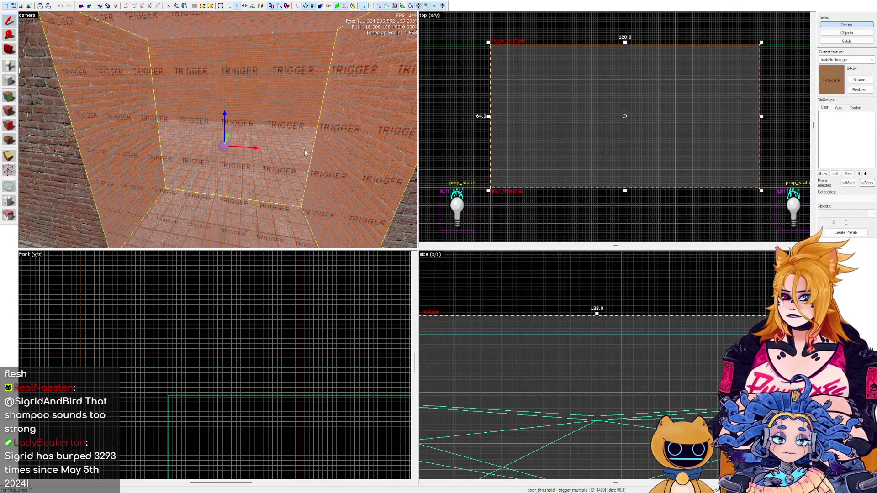
Place an env_explosion entity on the floor just in front of the doorway.
scroll(305, 153, "down", 3)
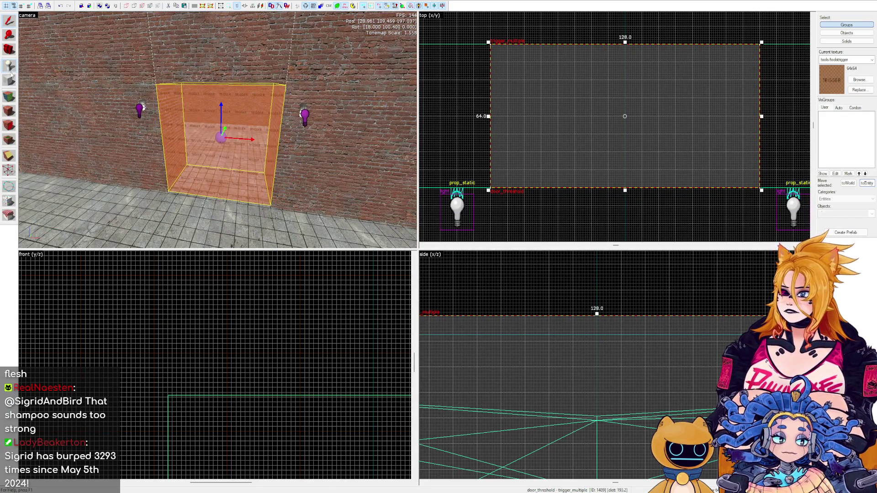
left_click(218, 229)
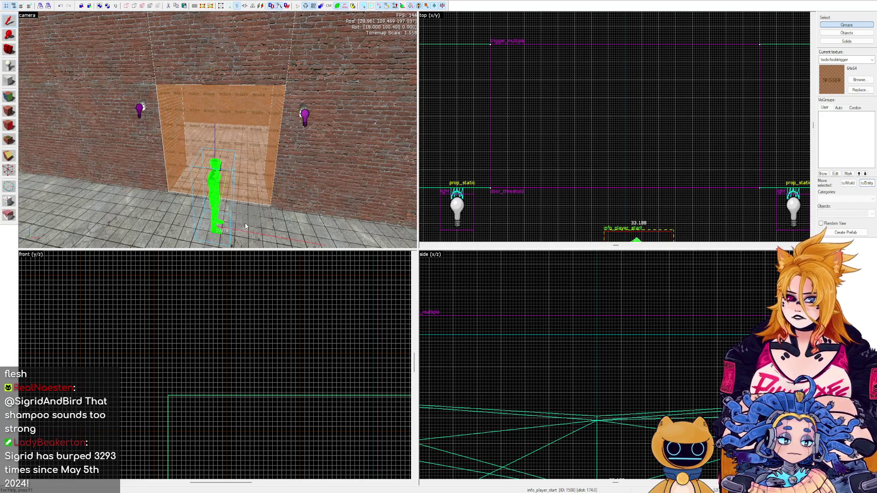
mouse_move(245, 223)
left_mouse_down()
mouse_move(292, 236)
mouse_move(261, 226)
left_mouse_up()
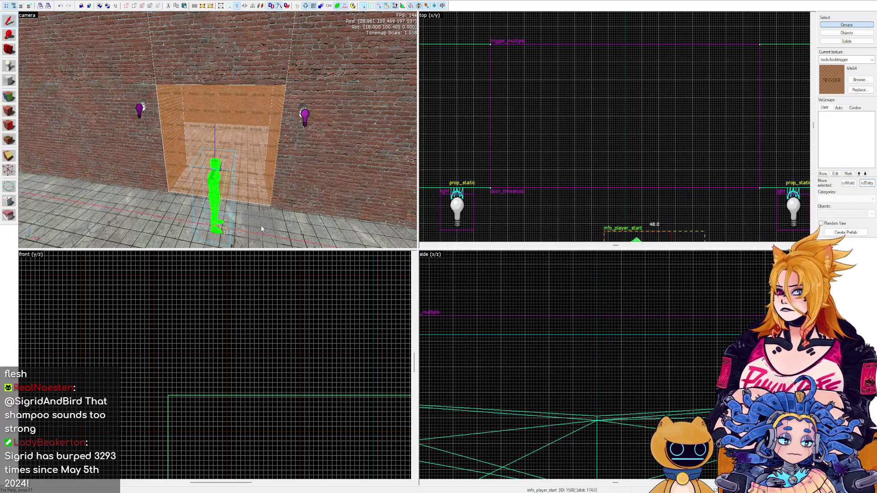
mouse_move(262, 225)
left_mouse_down()
mouse_move(253, 206)
mouse_move(295, 250)
left_mouse_up()
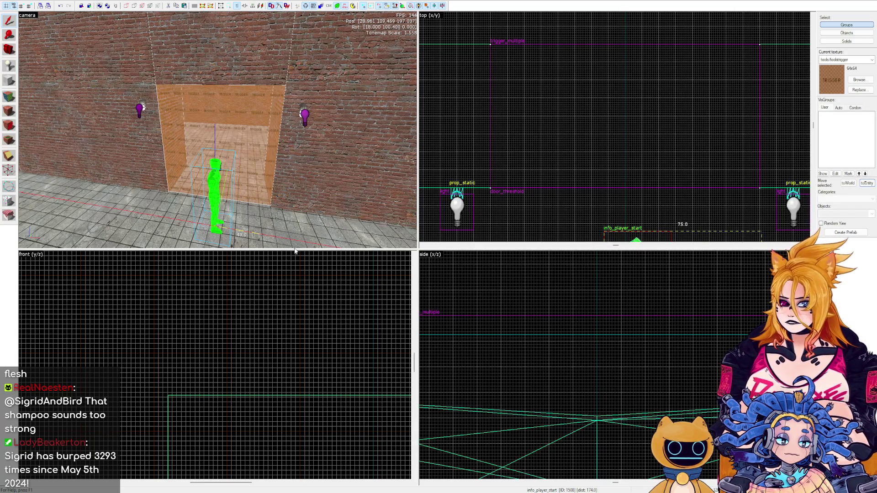
key("ctrl+z")
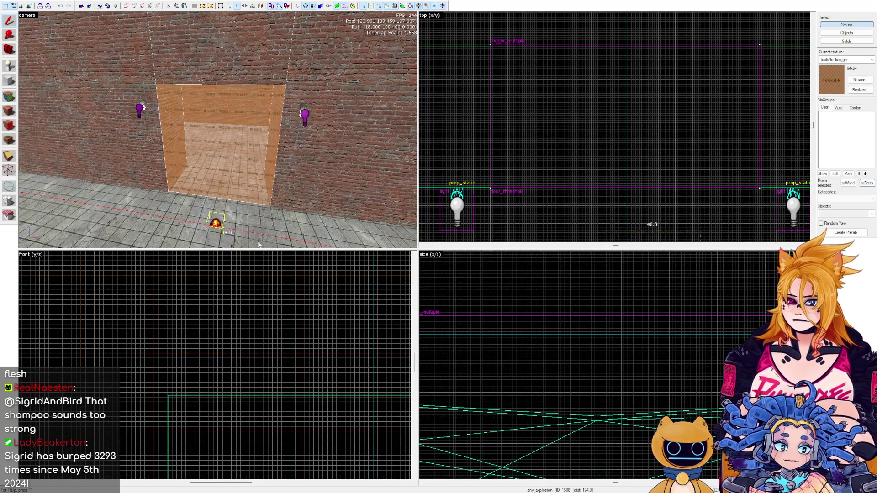
key("shift+s")
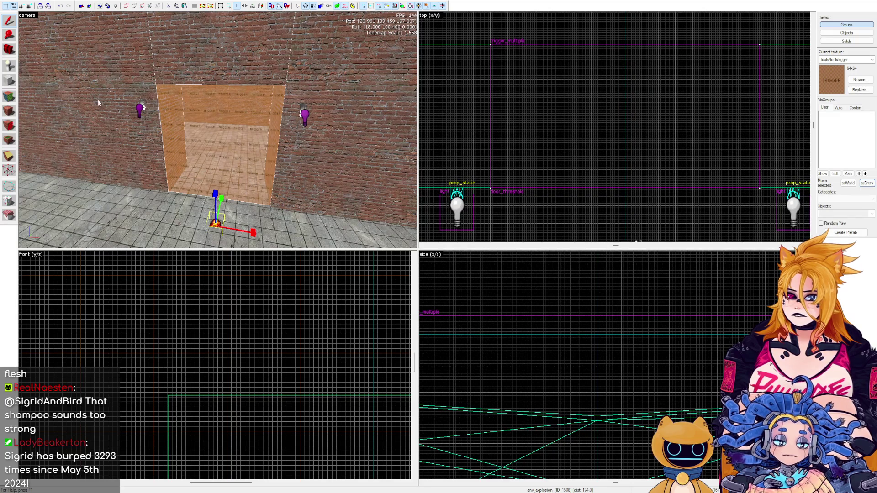
key("alt+Return")
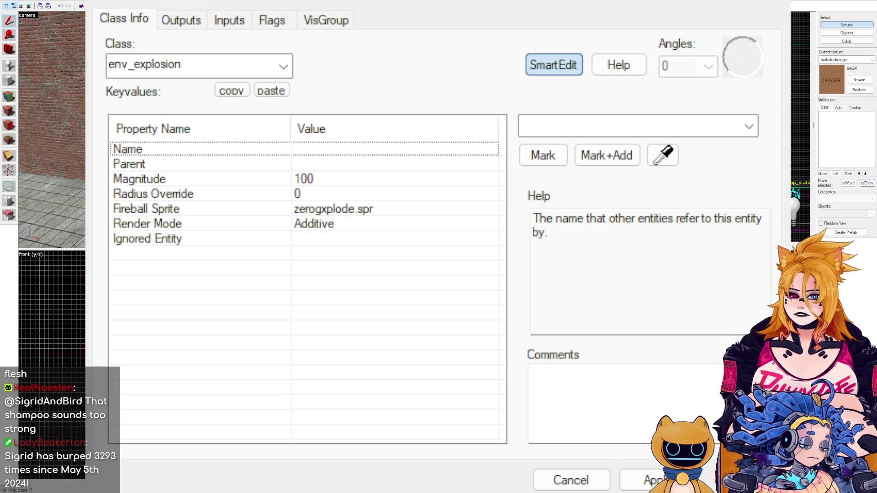
Name the explosion entity door_threshold_explosion.
left_click(583, 123)
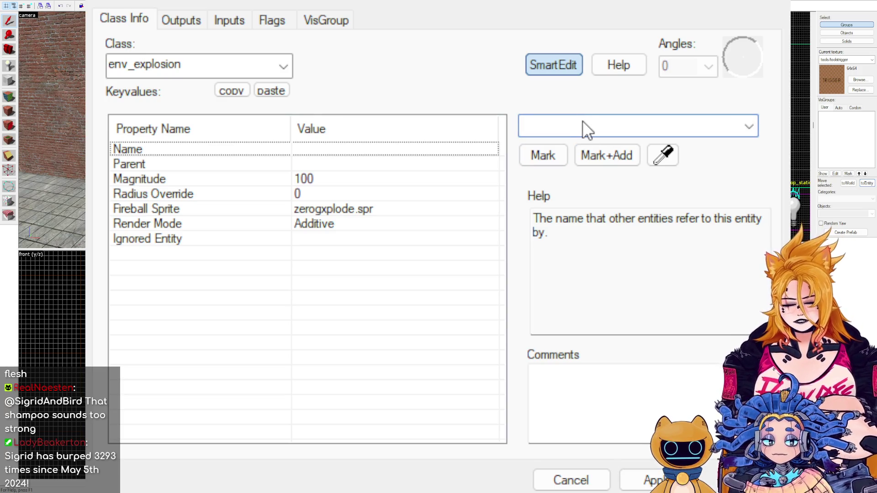
type("door_thresh")
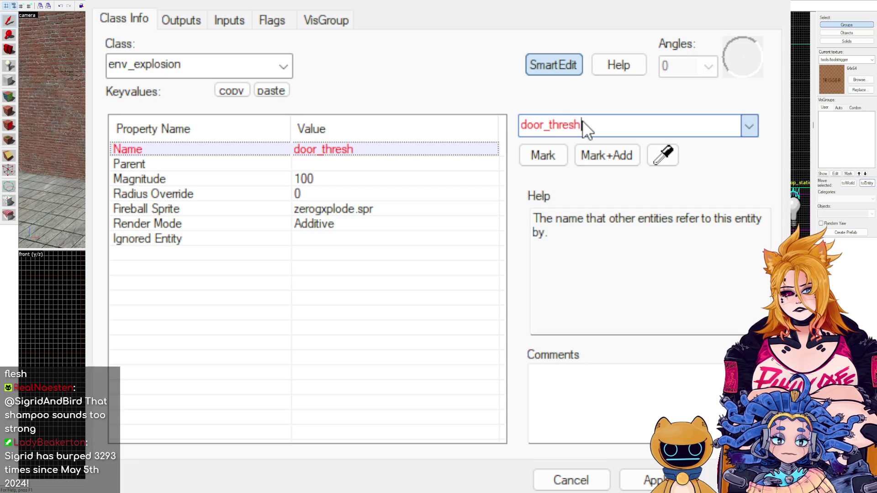
type("old_explosionm")
key("BackSpace")
left_click(622, 474)
left_click(379, 210)
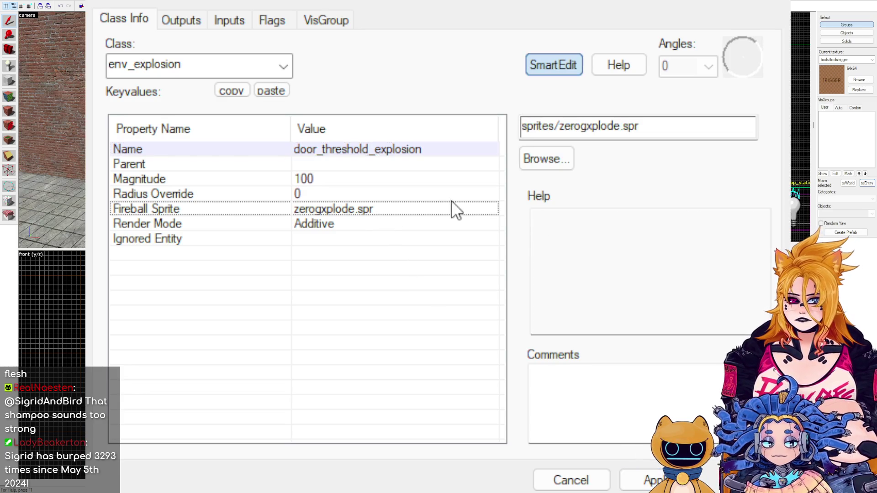
left_click(343, 224)
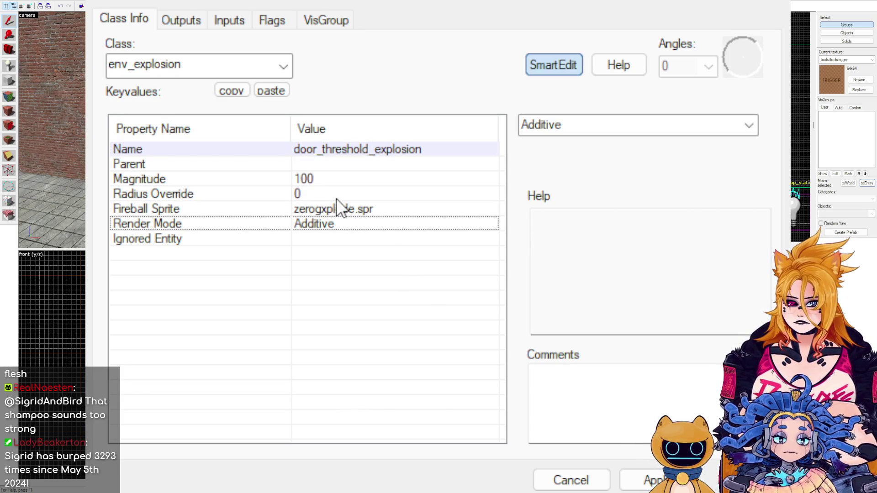
Set the explosion's Magnitude to 1 and Radius Override to 2000, and apply.
left_click(326, 185)
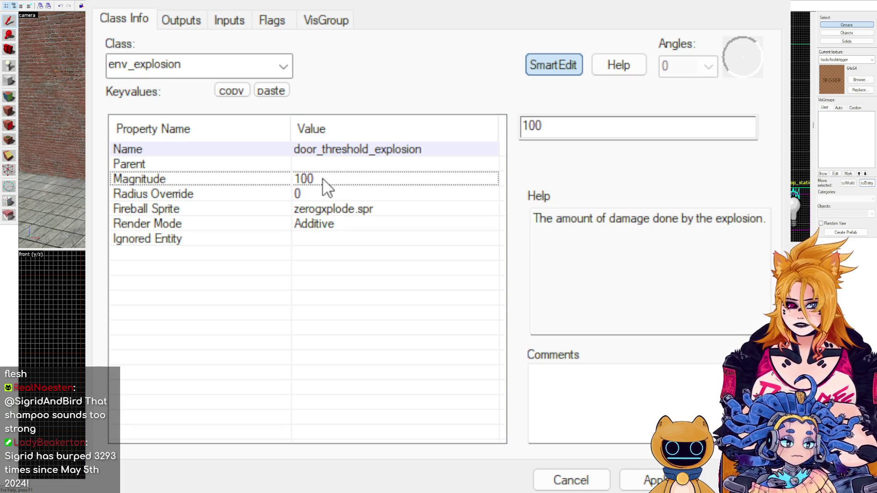
left_click_drag(564, 124, 522, 119)
type("1")
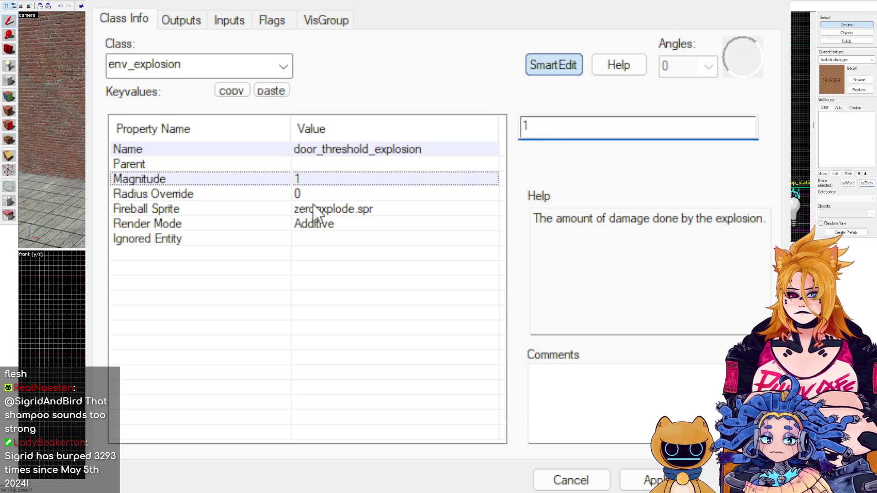
left_click(332, 195)
left_click_drag(597, 133, 522, 126)
type("1")
key("BackSpace")
type("2000")
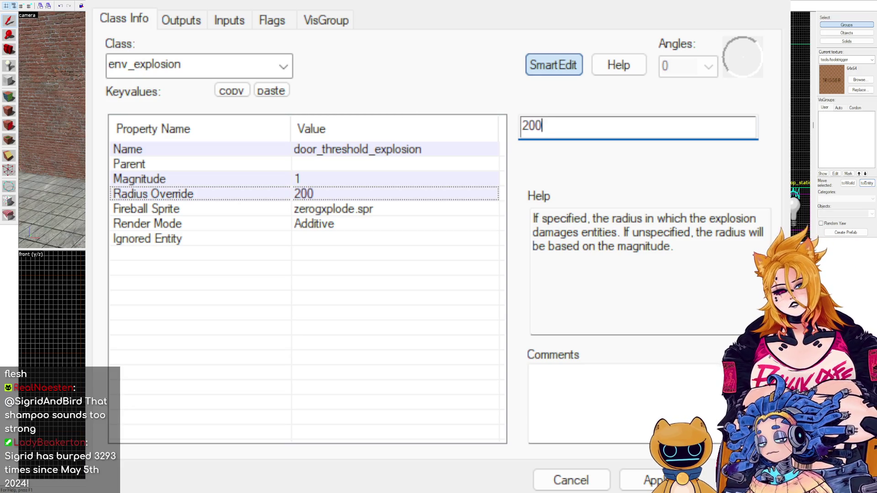
key("Return")
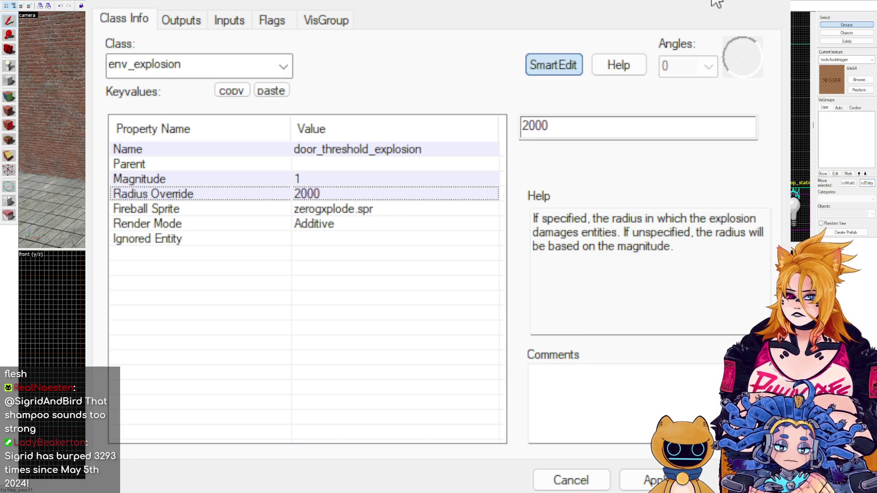
left_click(622, 485)
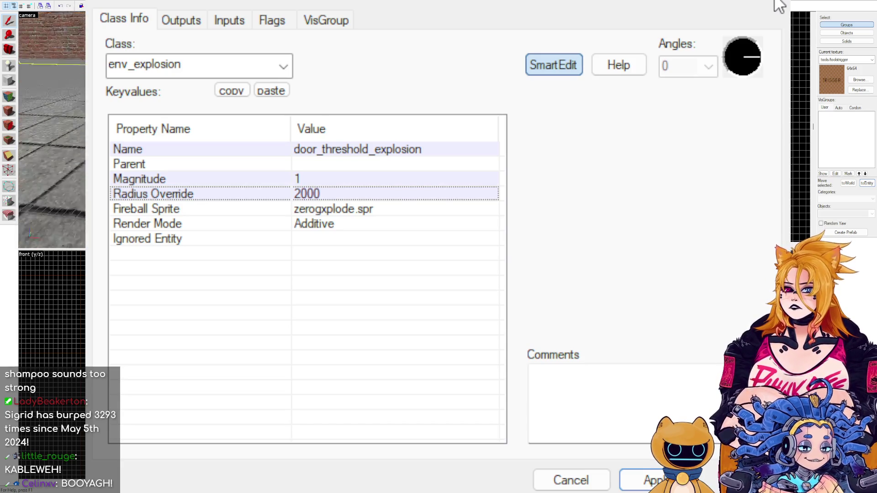
Review the explosion's Outputs and Inputs, then bring up the door_threshold trigger's properties.
left_click(196, 21)
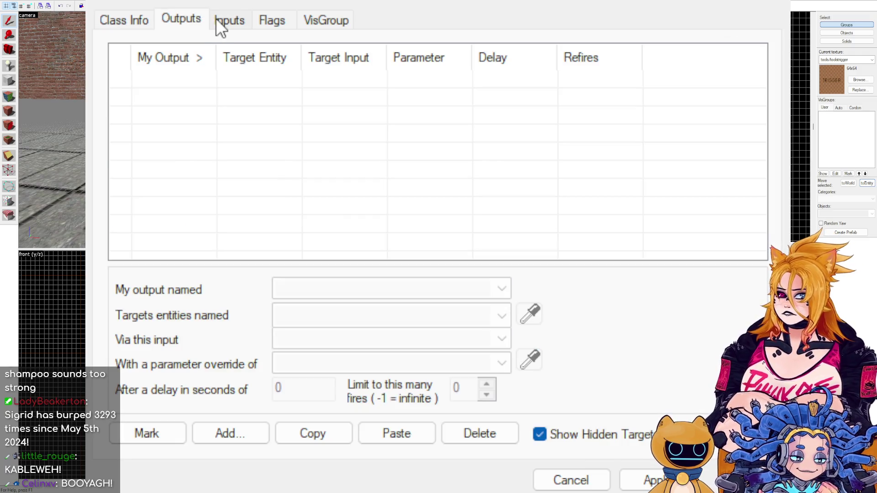
left_click(220, 29)
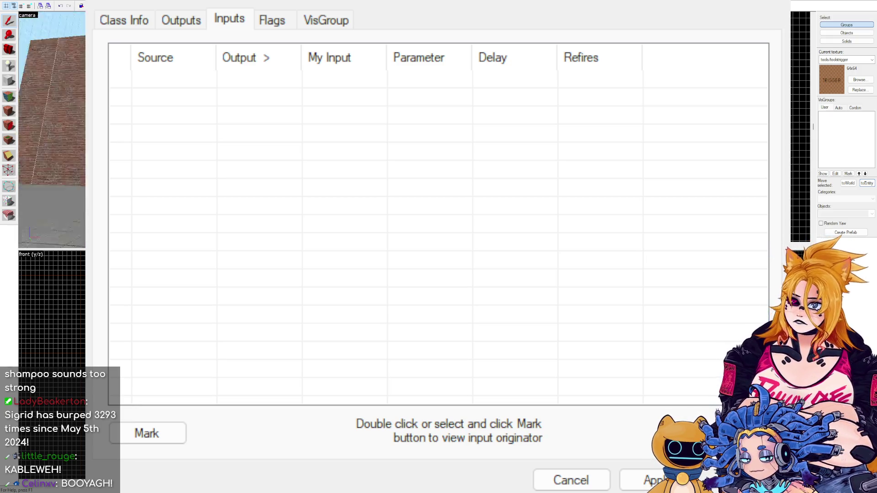
key("Left")
key("Left")
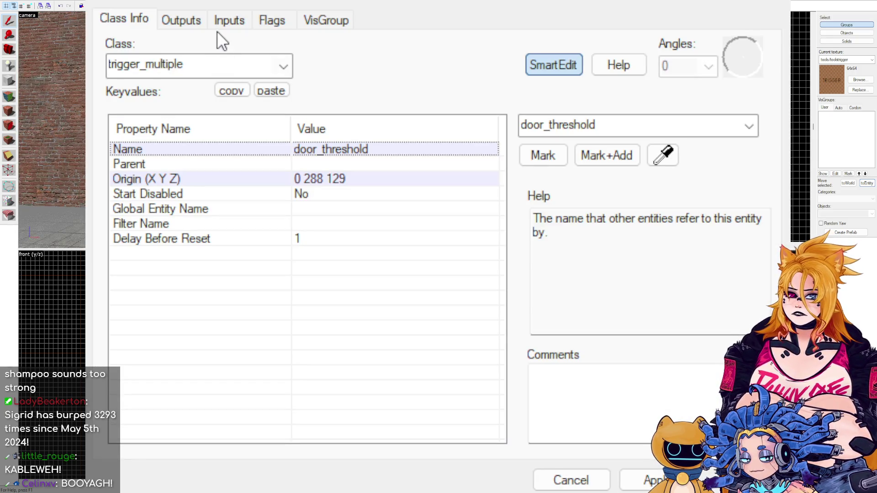
Add a trigger output targeting door_threshold_explosion with the Explode input.
left_click(206, 21)
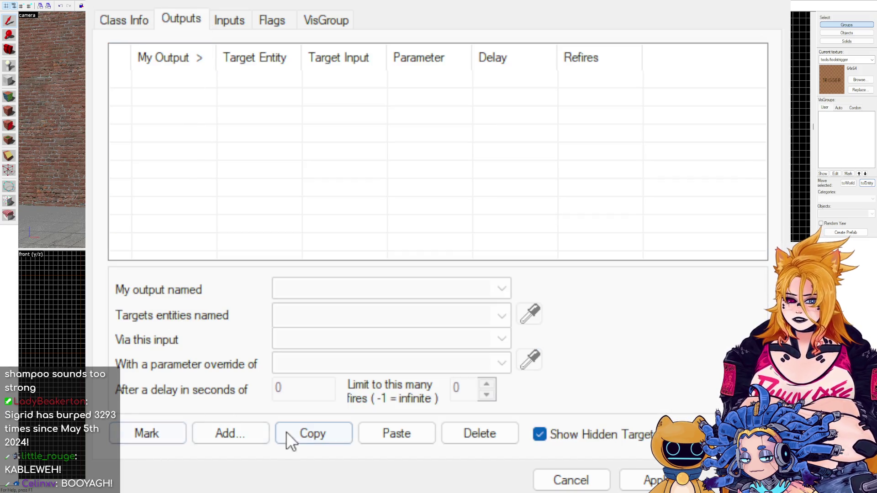
left_click(237, 437)
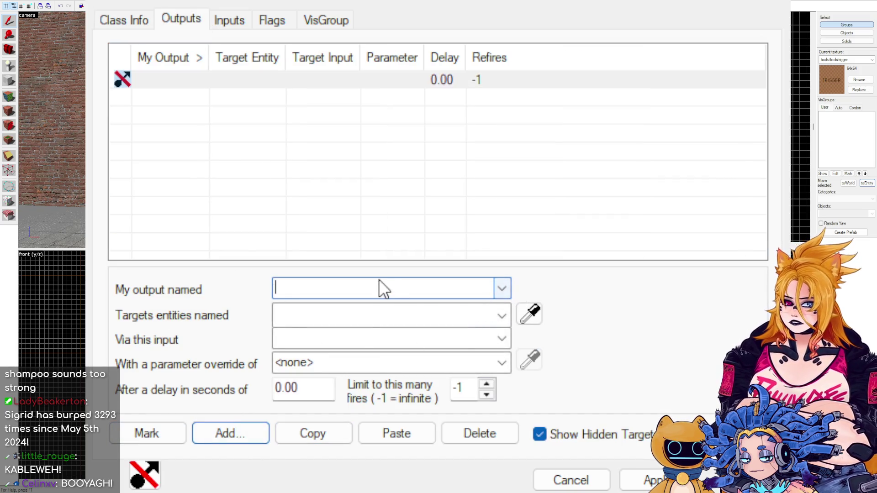
type("Door")
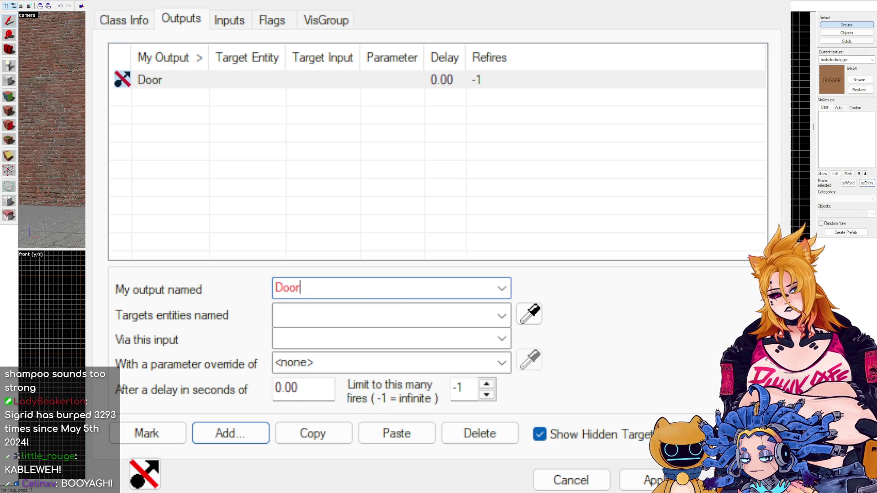
type("_Crossed_")
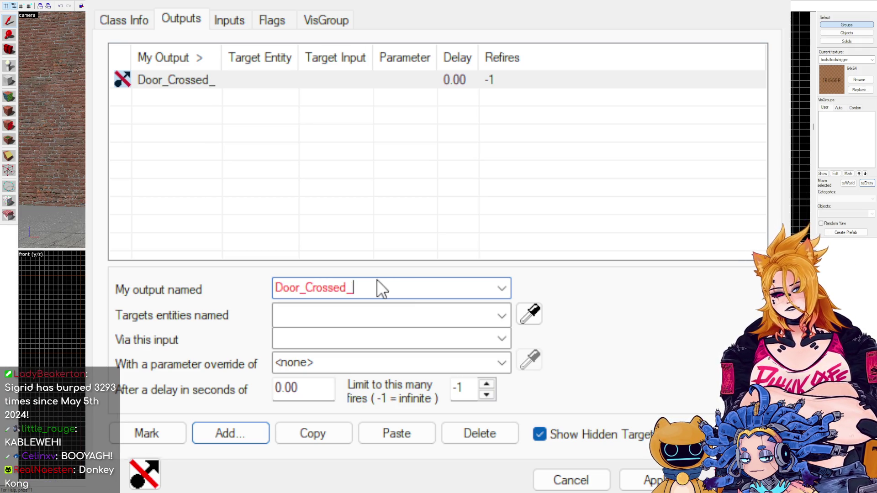
type("Explosion")
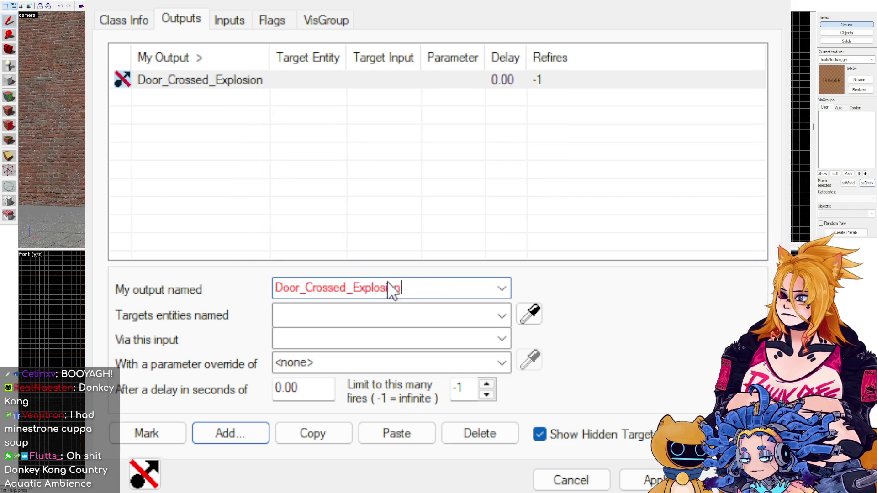
left_click(507, 312)
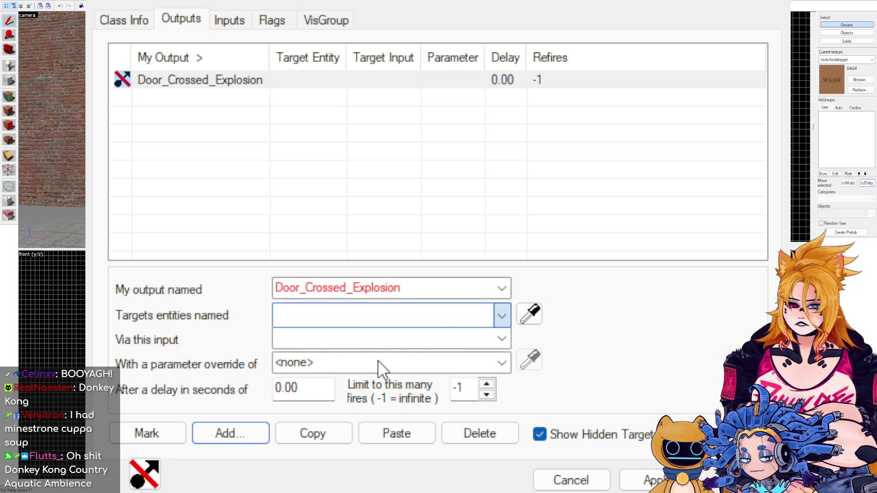
key("Down")
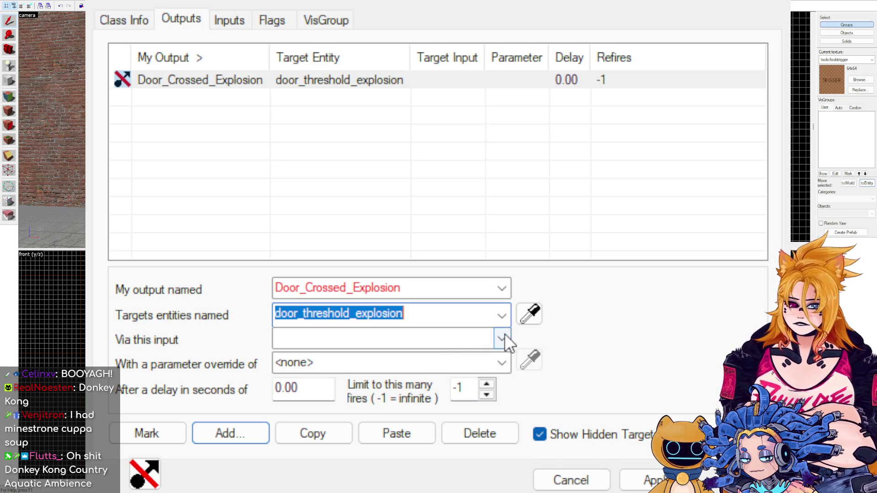
left_click(505, 334)
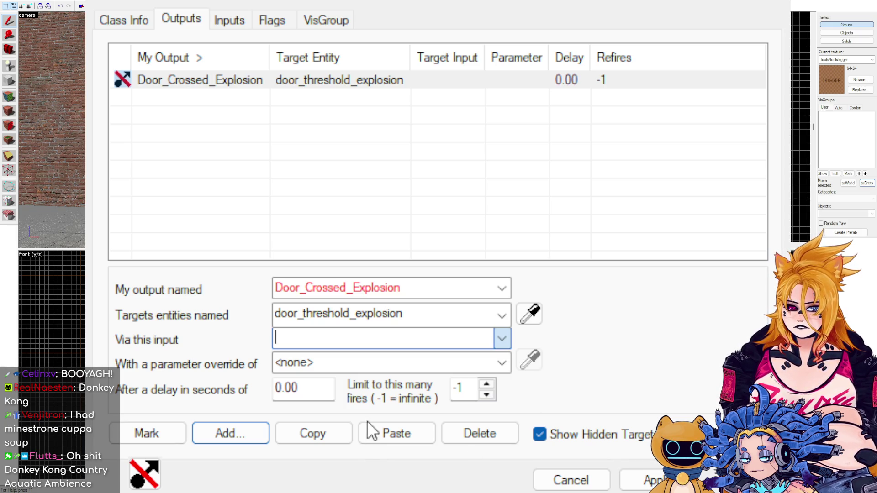
key("Down")
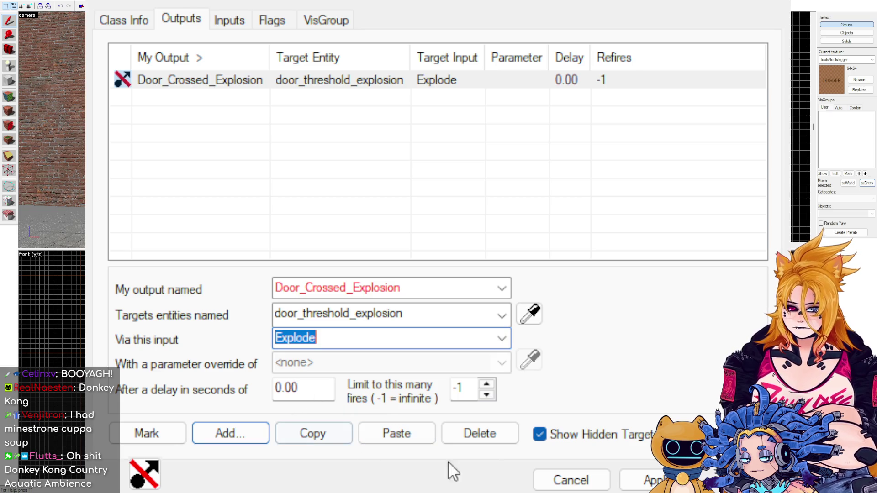
left_click(639, 481)
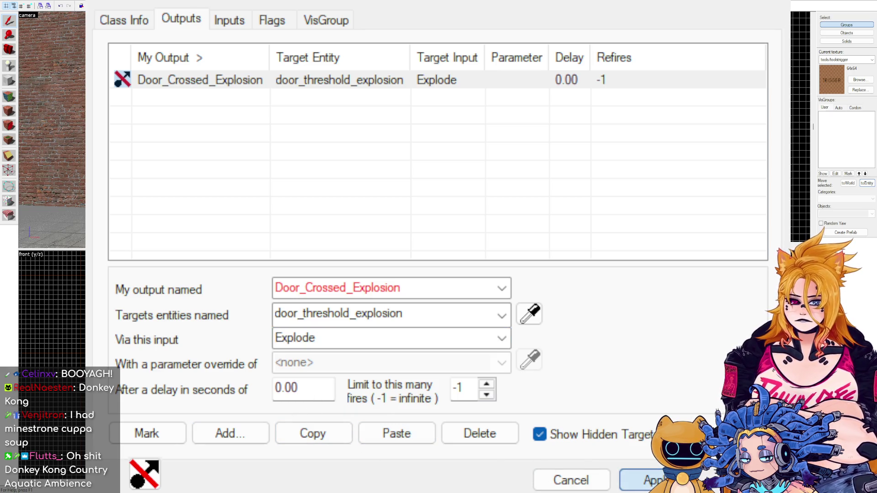
Rename the output event to OnStartTouch and save the trigger's properties.
left_click(542, 105)
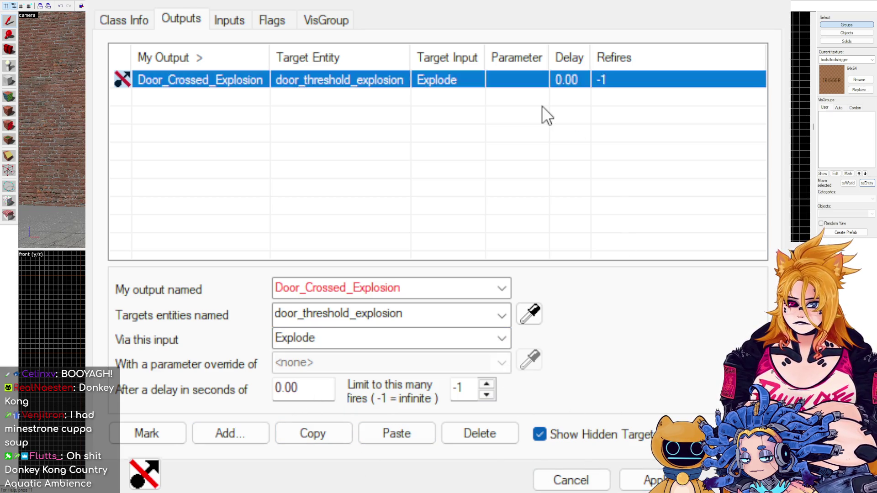
left_click(358, 83)
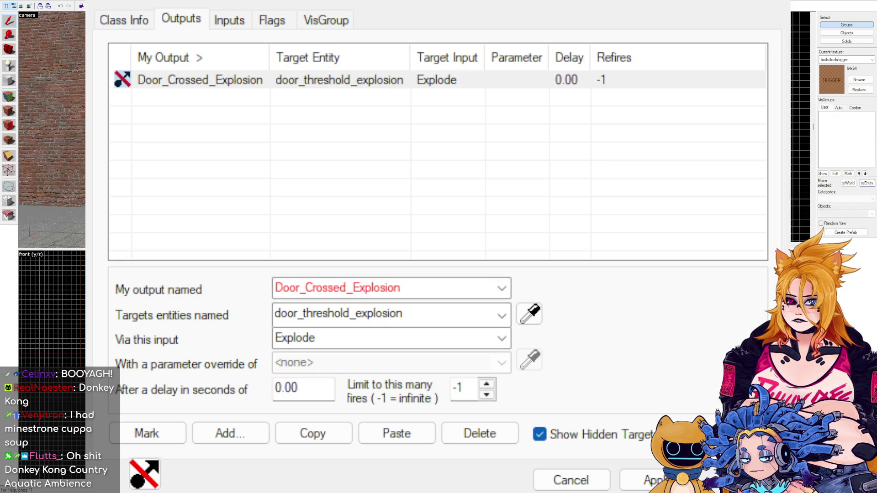
key("Down")
key("Right")
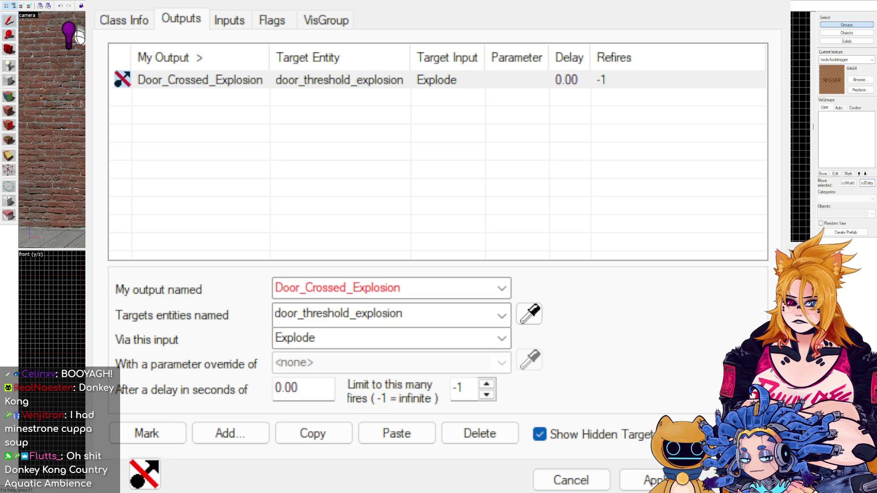
left_click(421, 290)
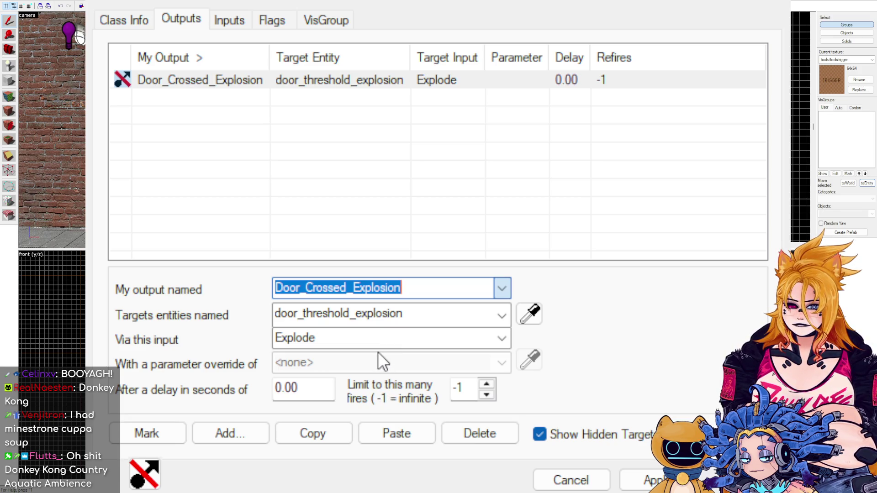
type("OnStartTouch")
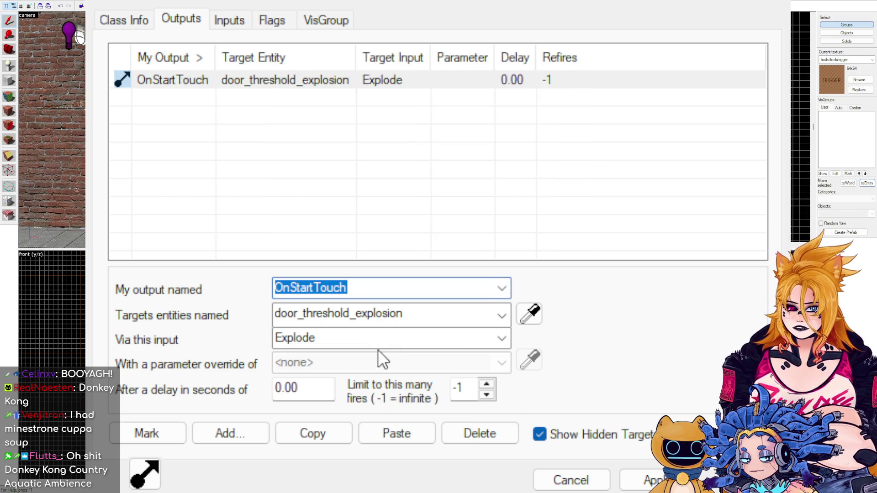
key("Return")
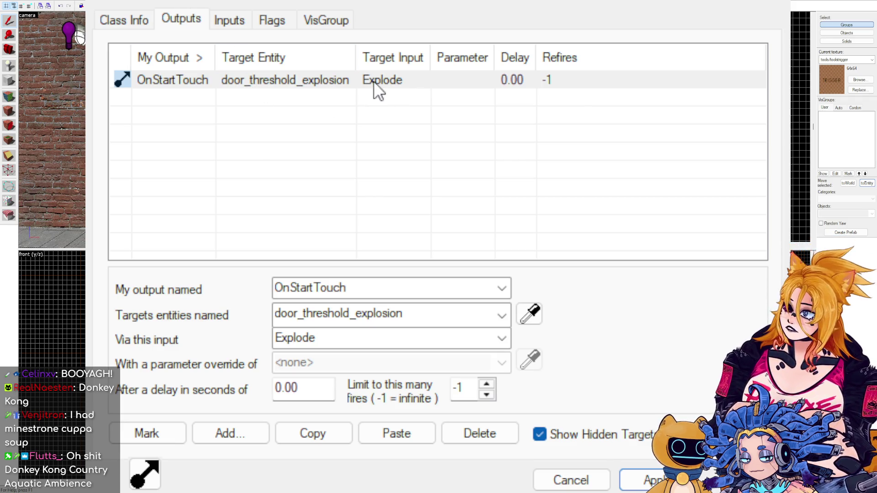
left_click(671, 481)
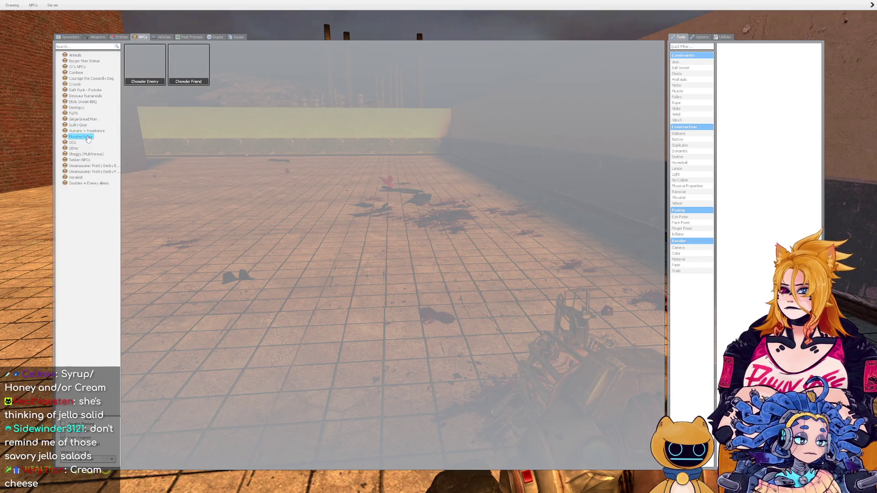
Spawn the Chowder Friend NPC from the Monster House list.
left_click(147, 70)
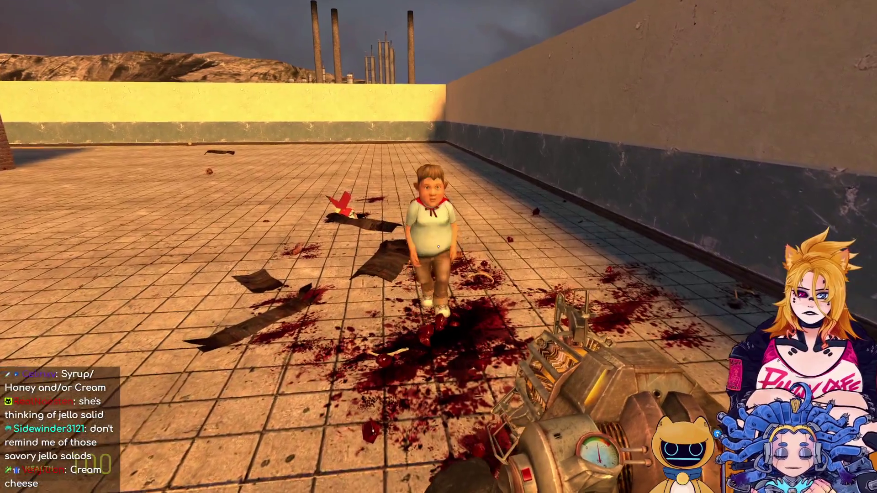
Spawn a red explosive barrel and launch it at the NPC with the gravity gun.
key("q")
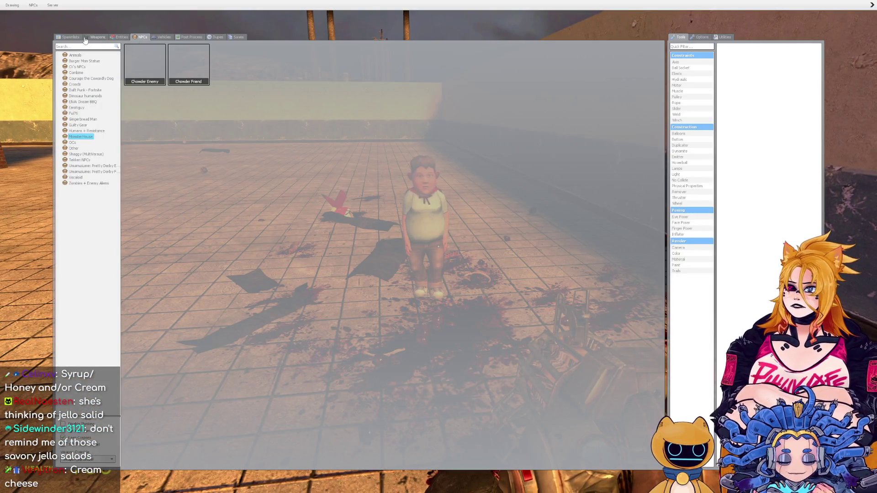
left_click(83, 37)
left_click(288, 57)
right_click(438, 247)
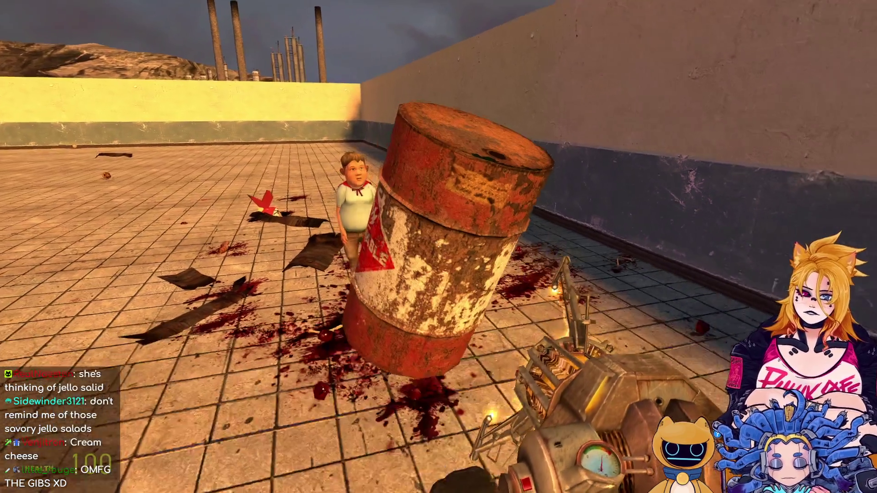
left_click(438, 246)
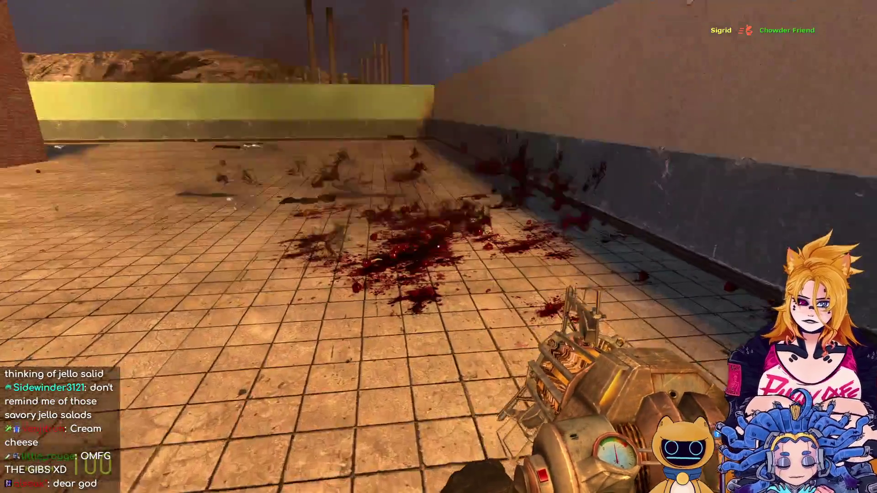
Spawn a bathtub prop and carry it beside the kid NPC.
key("q")
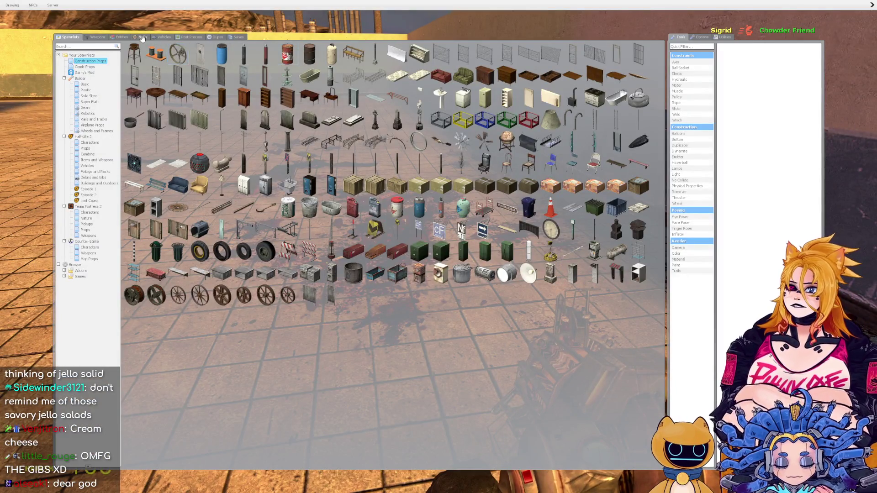
left_click(143, 37)
key("q")
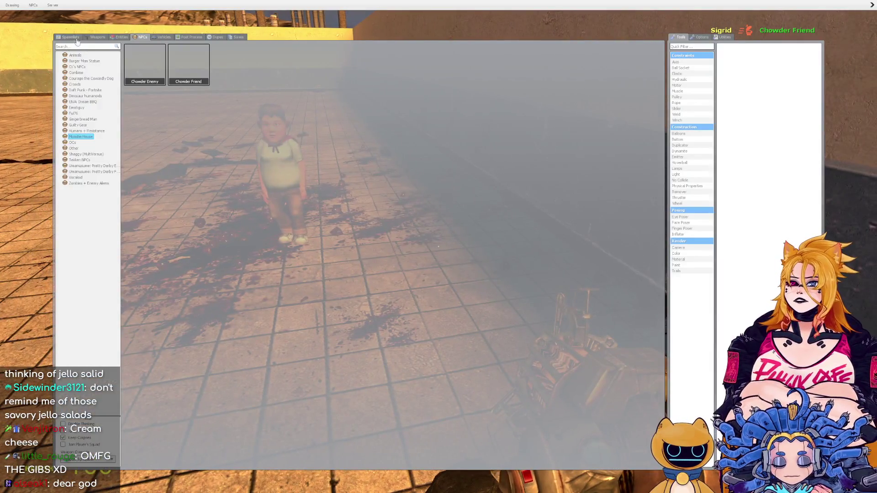
left_click(70, 37)
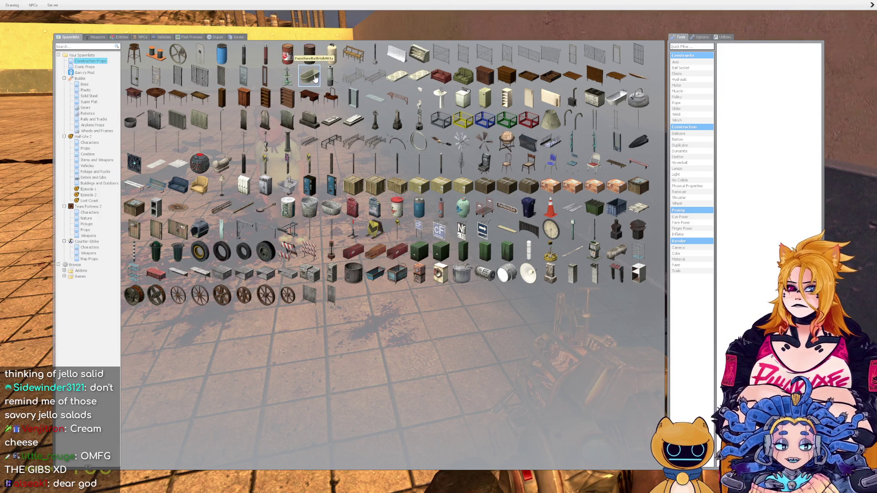
left_click(314, 78)
left_click(439, 247)
left_click_drag(439, 247, 439, 247)
Spawn a bench, remove it, then spawn an armchair.
key("q")
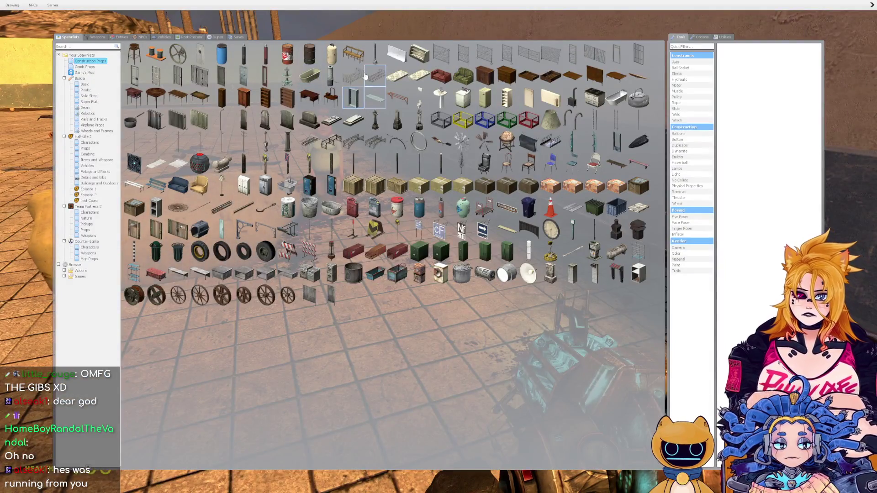
left_click(348, 51)
left_click_drag(438, 247, 438, 247)
key("z")
key("q")
left_click(198, 188)
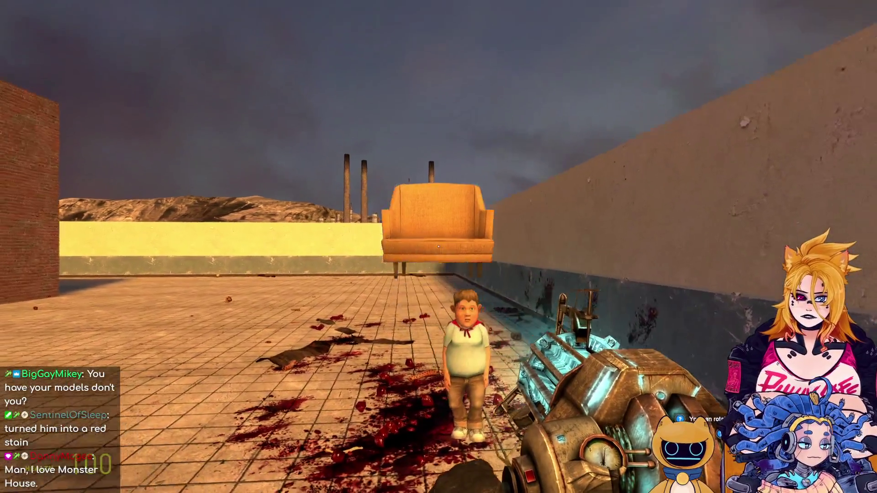
Spawn Wallace Breen from Humans + Resistance, then smash a cage prop into him.
key("q")
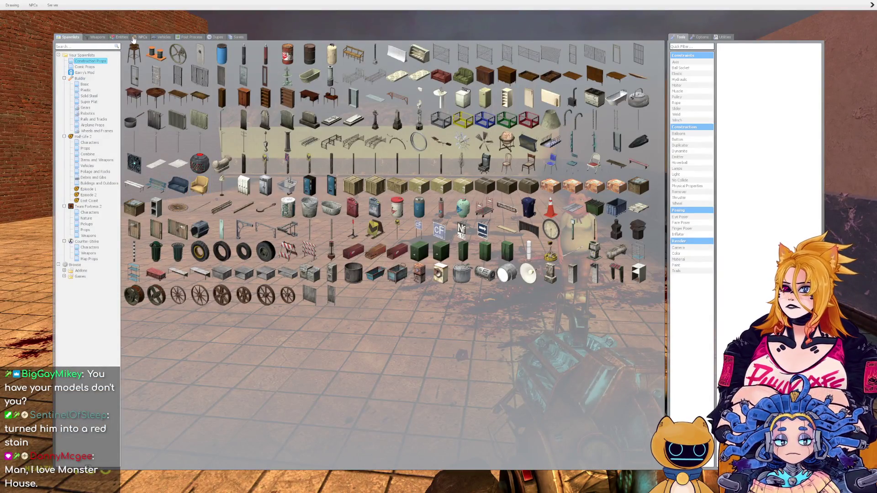
left_click(138, 37)
left_click(76, 72)
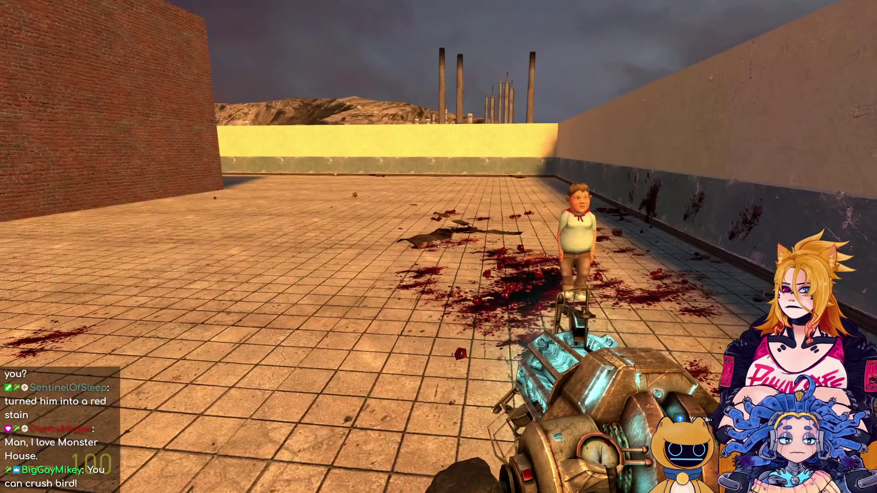
key("q")
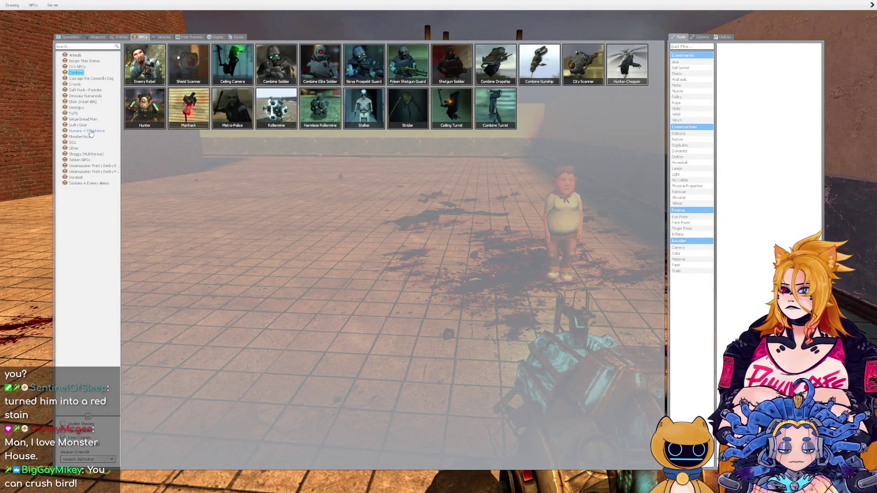
left_click(89, 131)
left_click(244, 67)
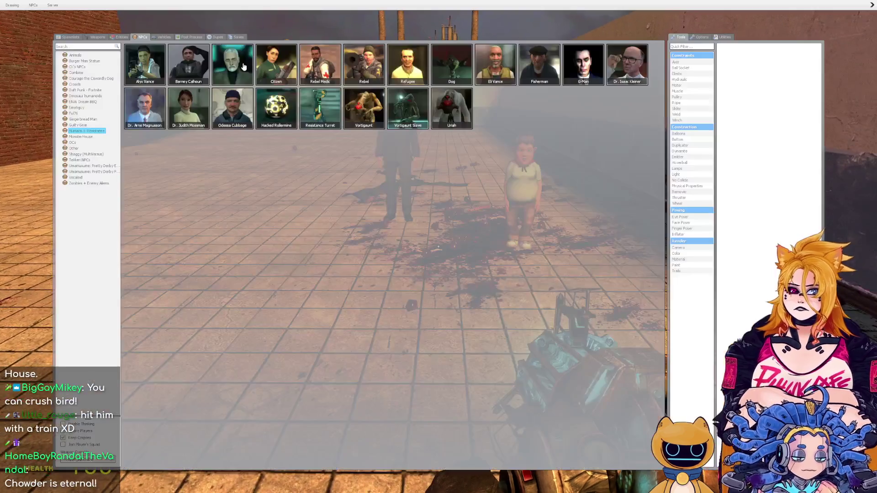
left_click(71, 37)
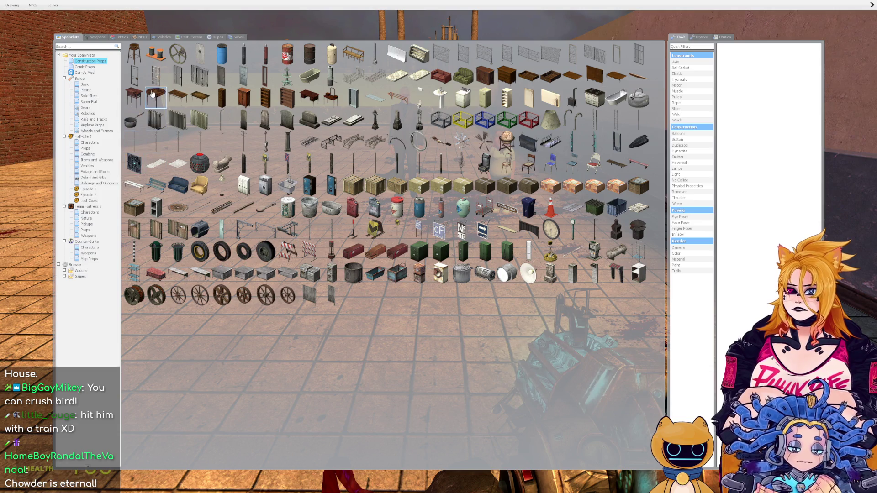
key("q")
left_click_drag(438, 247, 439, 247)
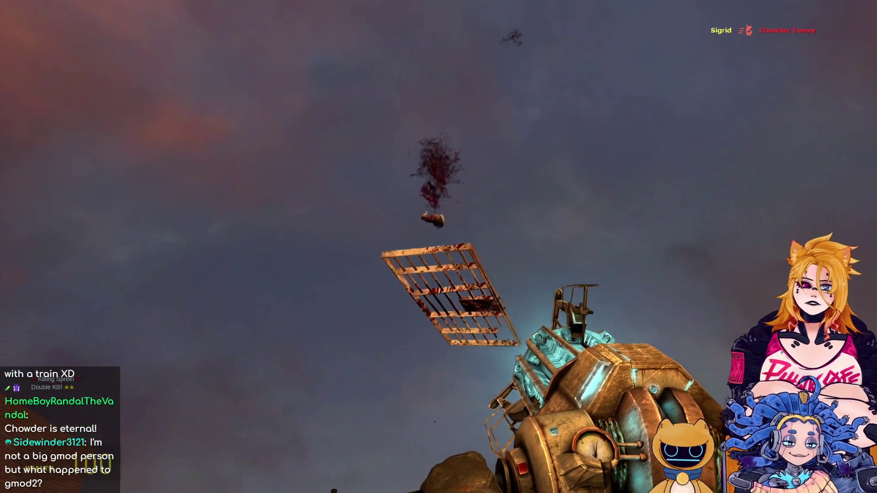
Spawn the Tekken Heihachi NPC and swing the cage prop toward the wall.
key("q")
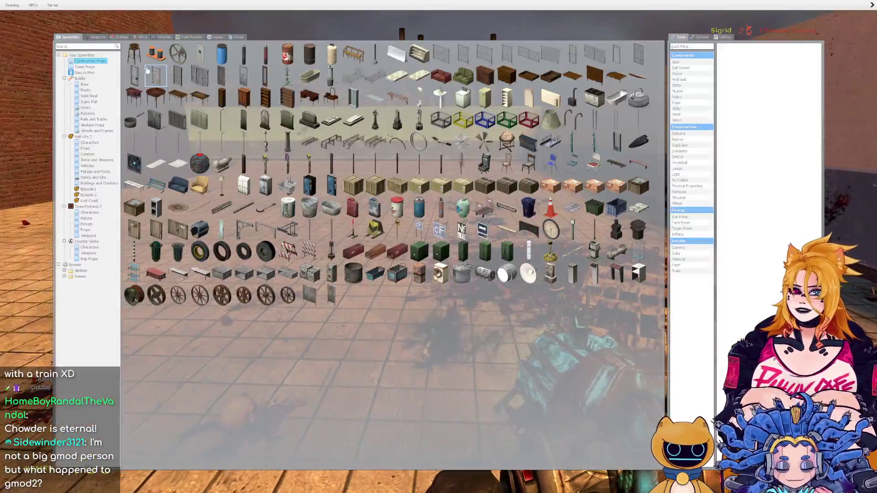
left_click(142, 39)
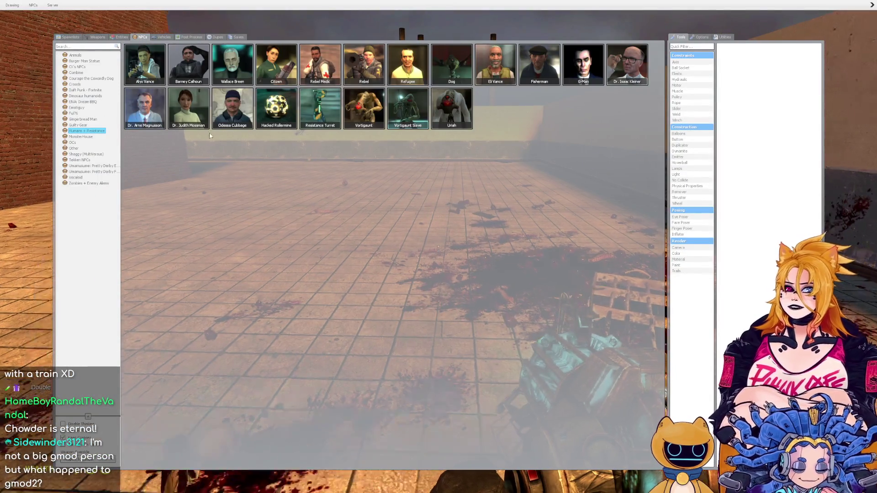
left_click(87, 154)
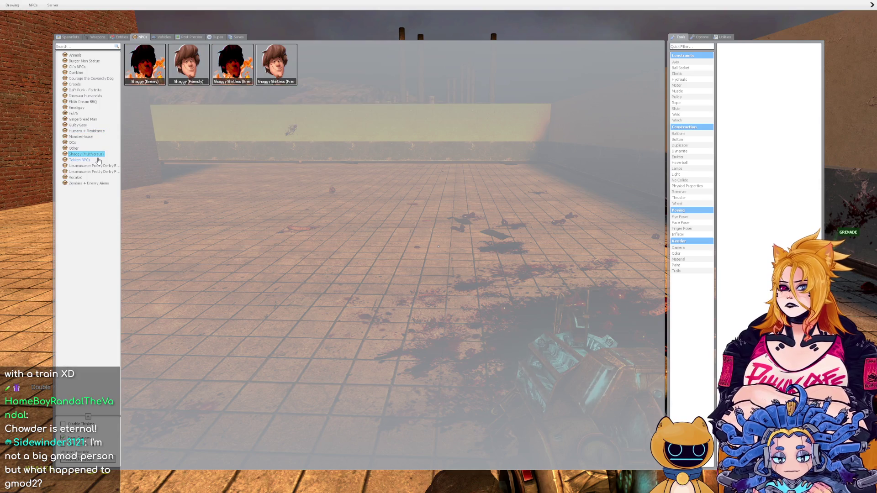
left_click(80, 160)
left_click(141, 72)
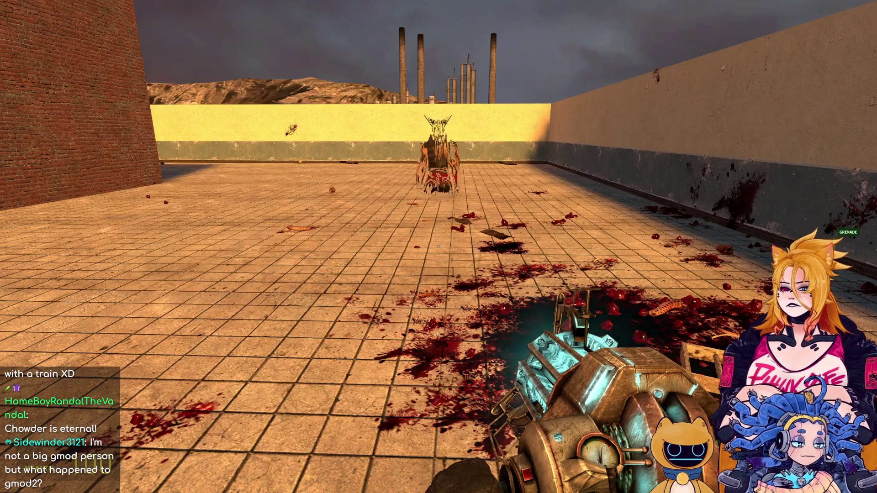
left_click_drag(439, 247, 439, 247)
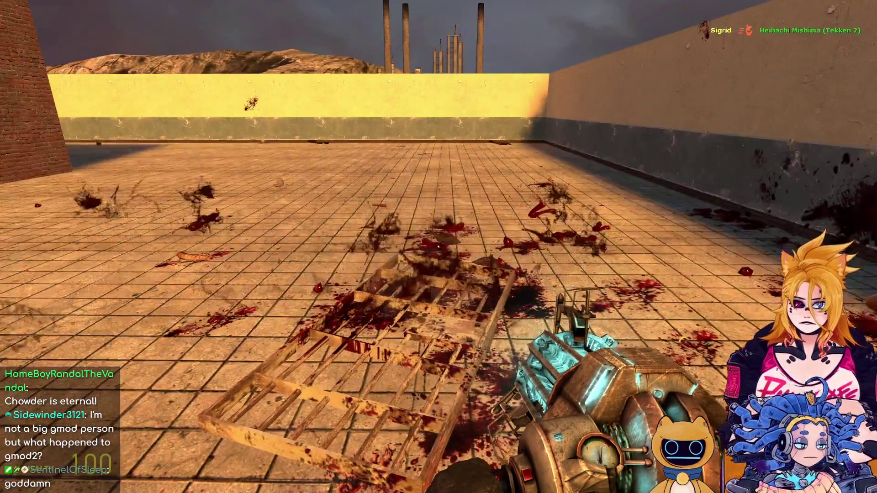
Spawn an Umamusume NPC in the arena and lift the wooden pallet into the air.
key("q")
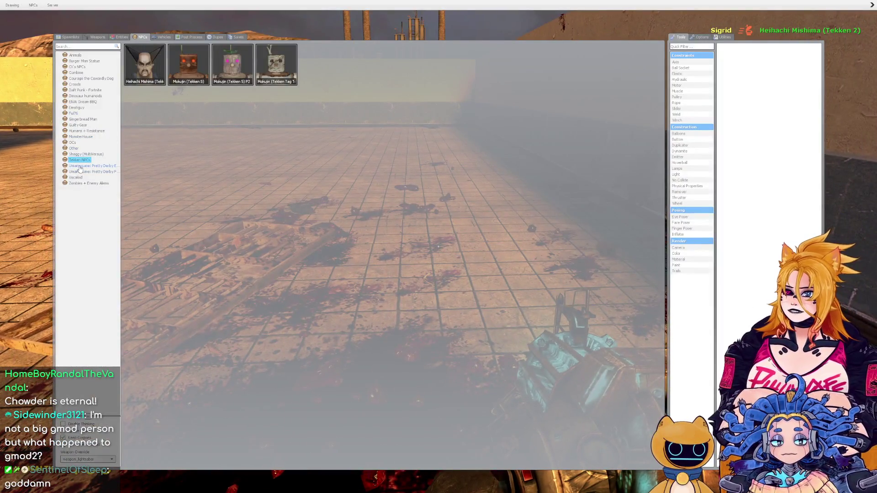
left_click(104, 165)
left_click(101, 172)
left_click(100, 167)
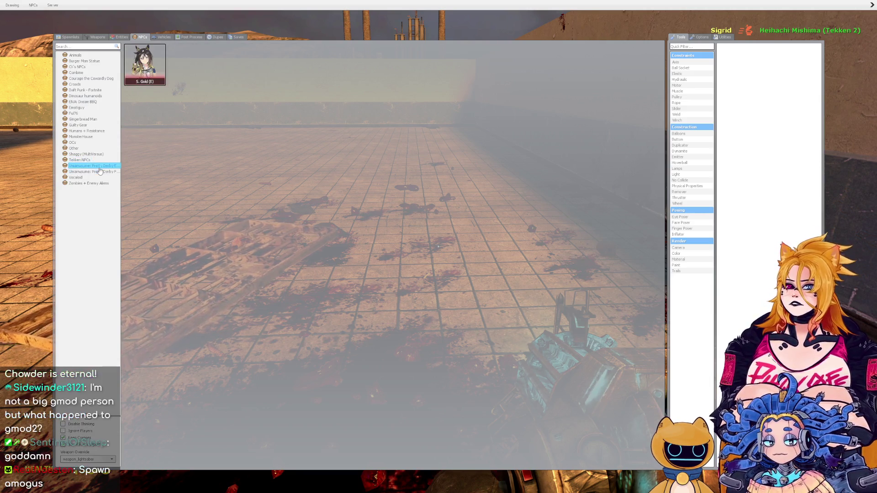
left_click(82, 172)
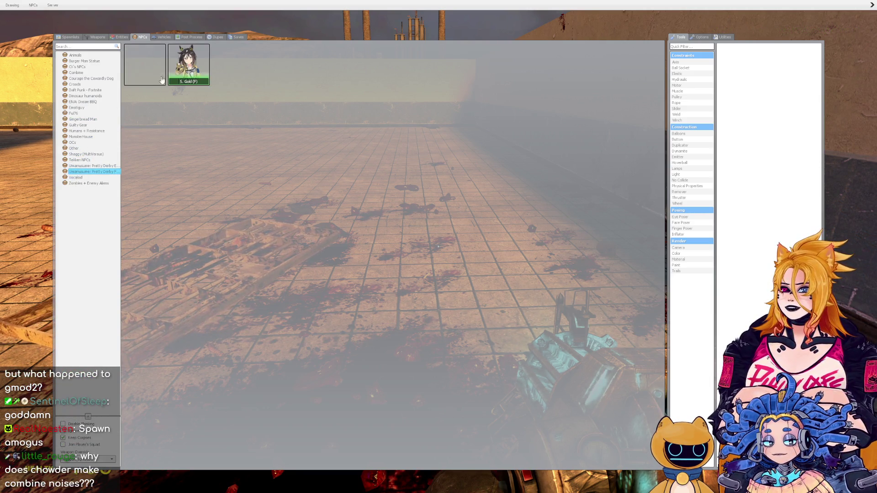
left_click(160, 69)
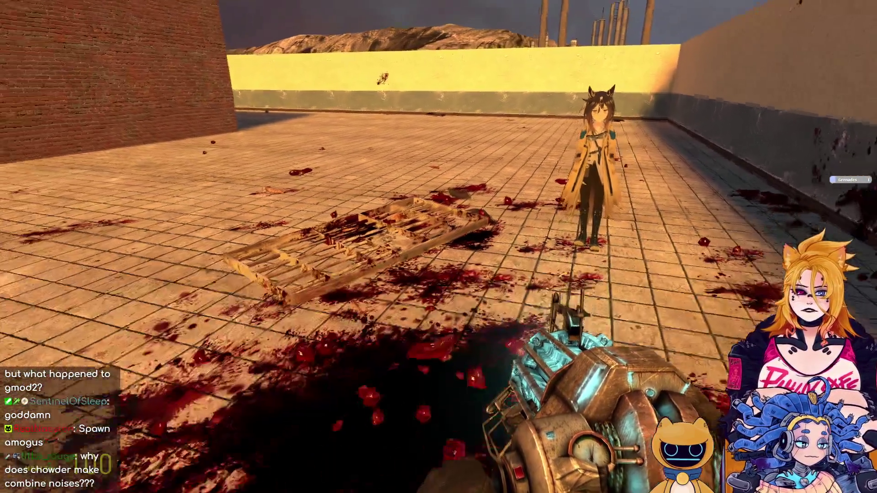
left_click_drag(439, 247, 439, 247)
Spawn Kasane Teto from the Vocaloid NPCs and lift the grate above her.
key("q")
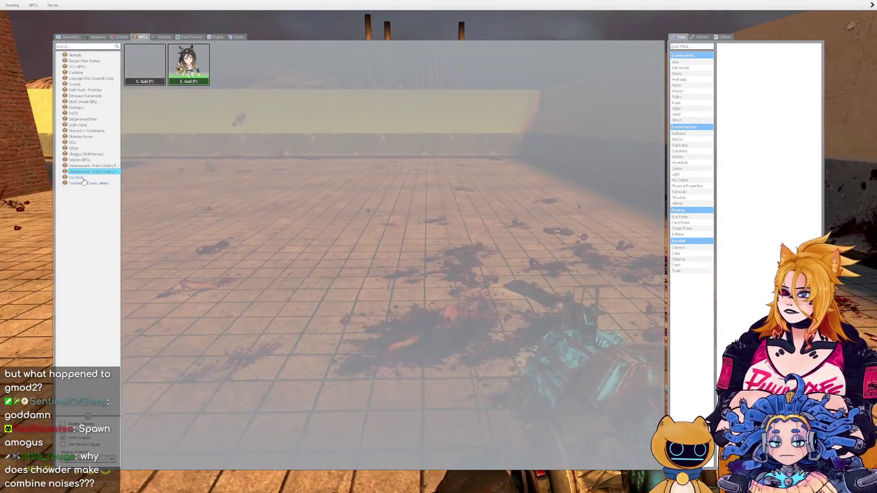
left_click(82, 177)
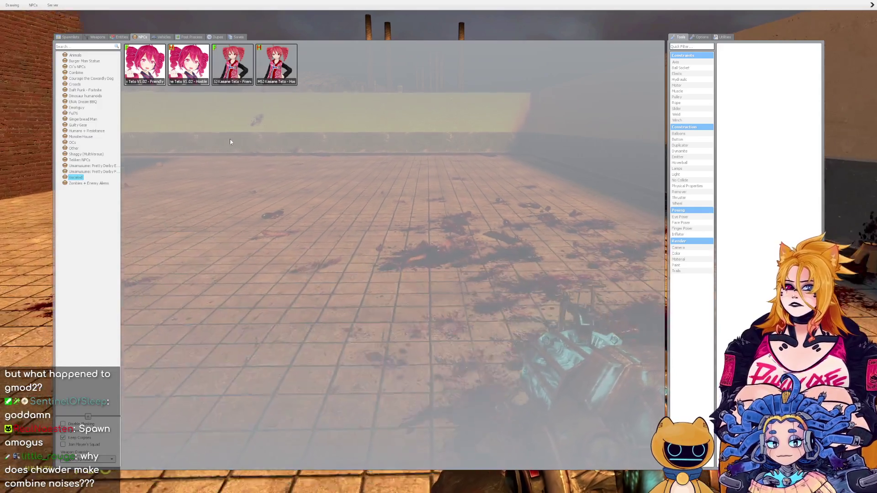
left_click(140, 63)
left_click_drag(439, 247, 439, 247)
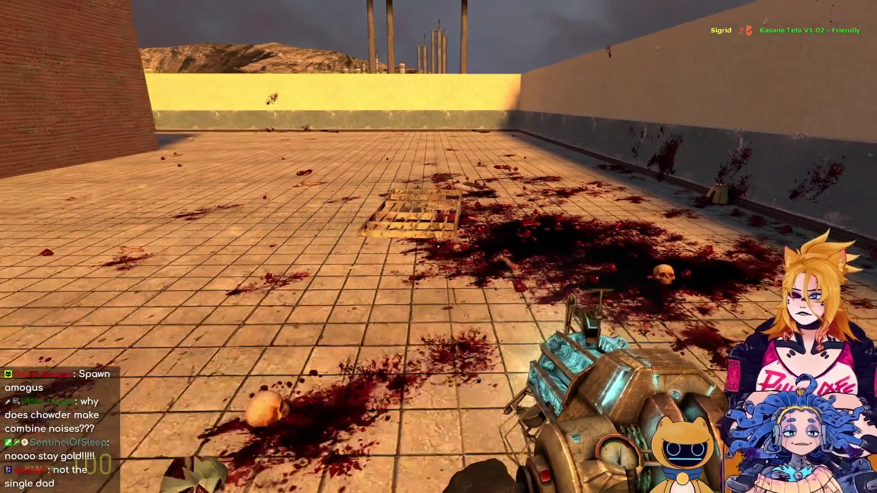
Spawn the enemy Ena from ENA: Dream BBQ and raise the grate high above her.
key("q")
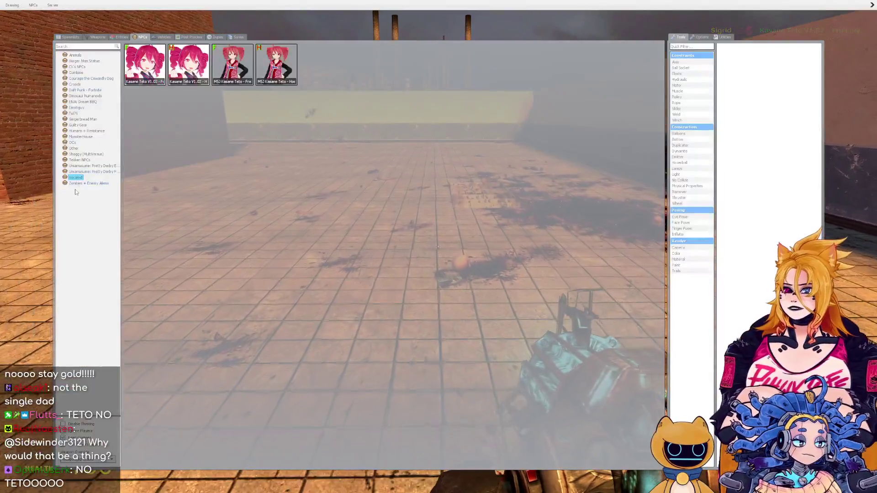
left_click(79, 184)
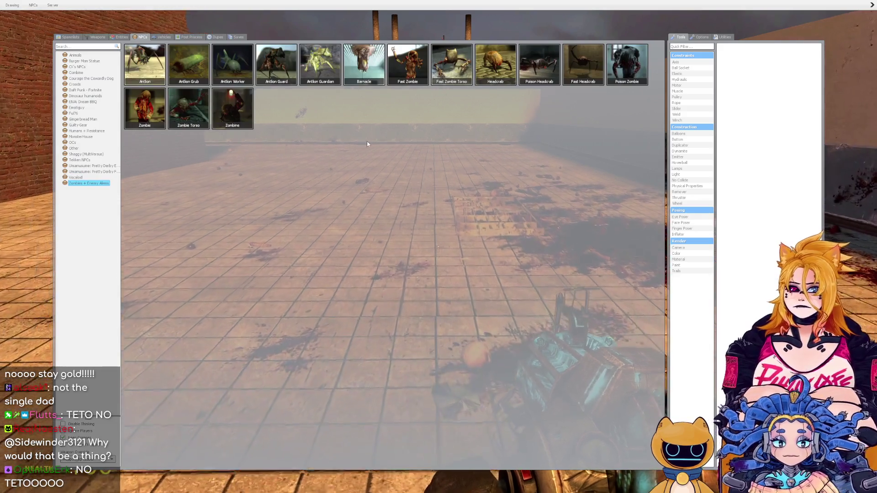
left_click(78, 67)
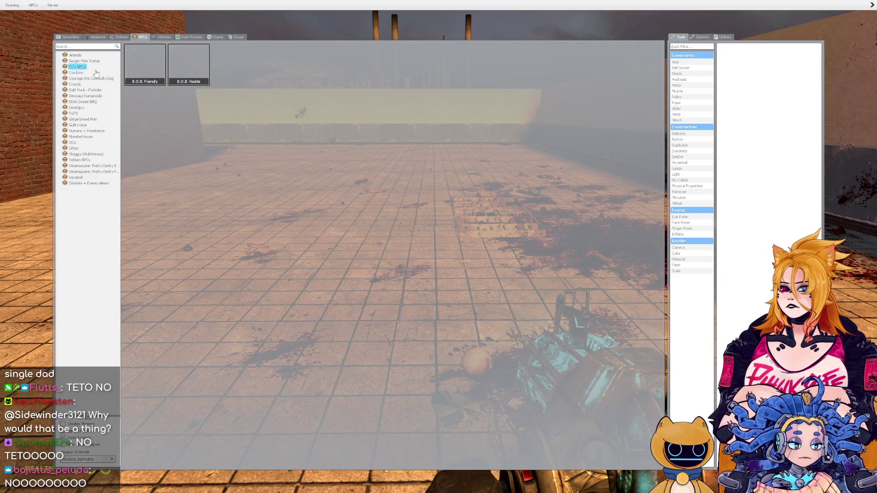
left_click(84, 55)
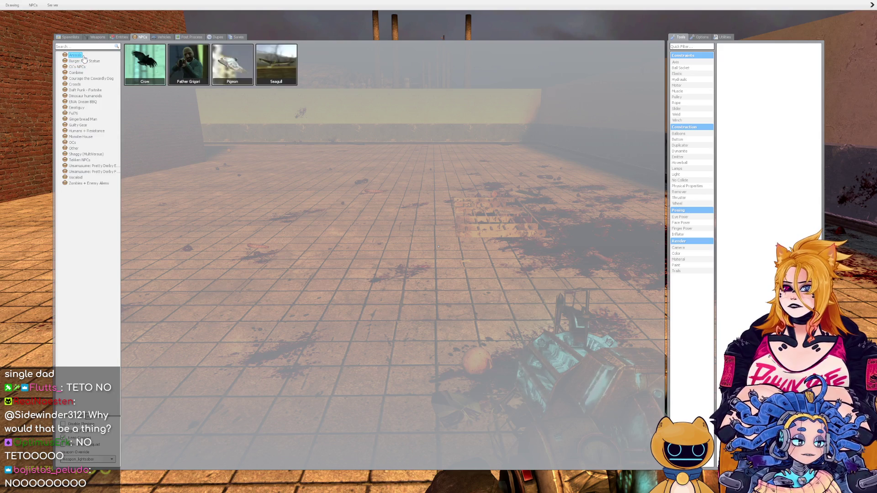
left_click(94, 103)
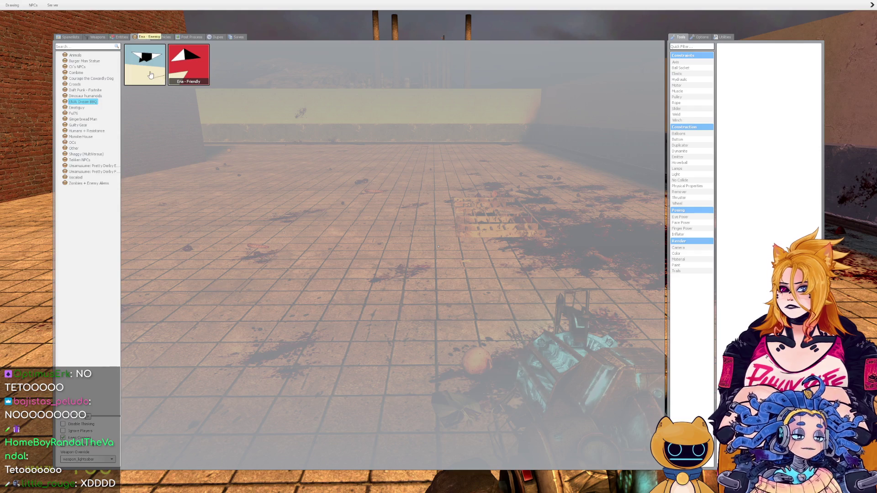
left_click(151, 74)
left_click(439, 246)
left_click_drag(439, 247, 439, 247)
key("w")
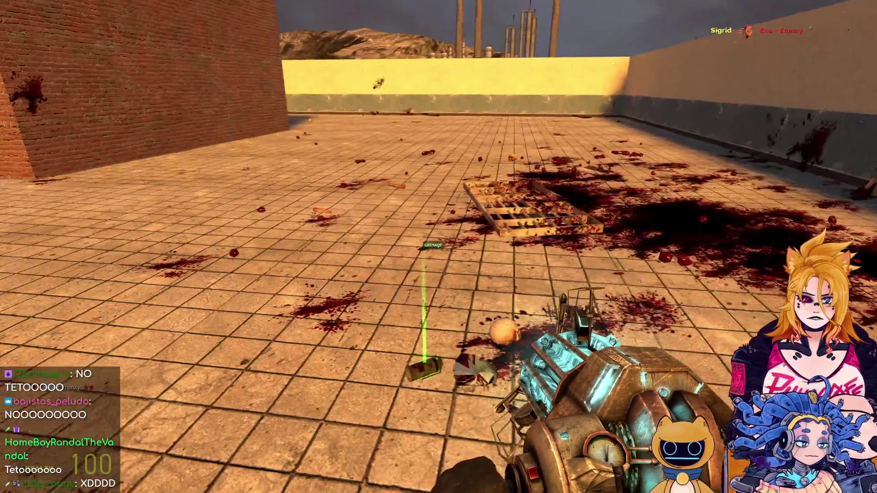
Spawn a friendly Emotiguy and drop the grate onto it.
key("q")
left_click(78, 108)
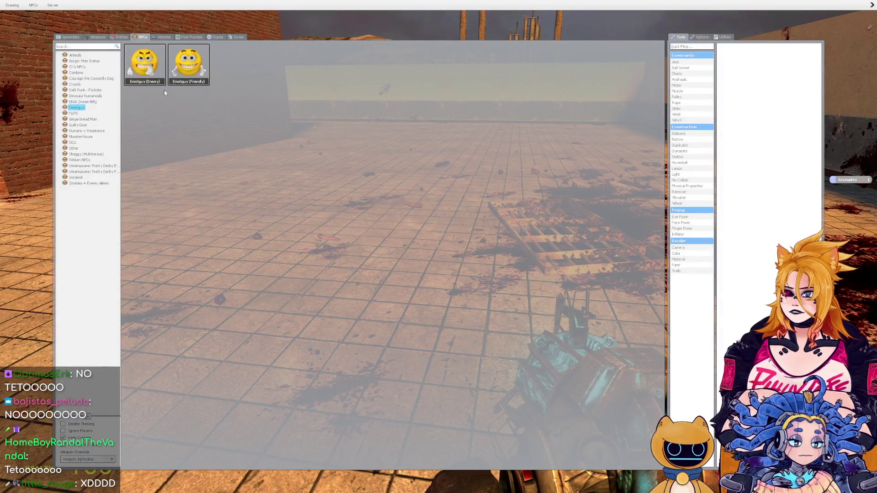
left_click(186, 72)
left_click_drag(438, 247, 439, 247)
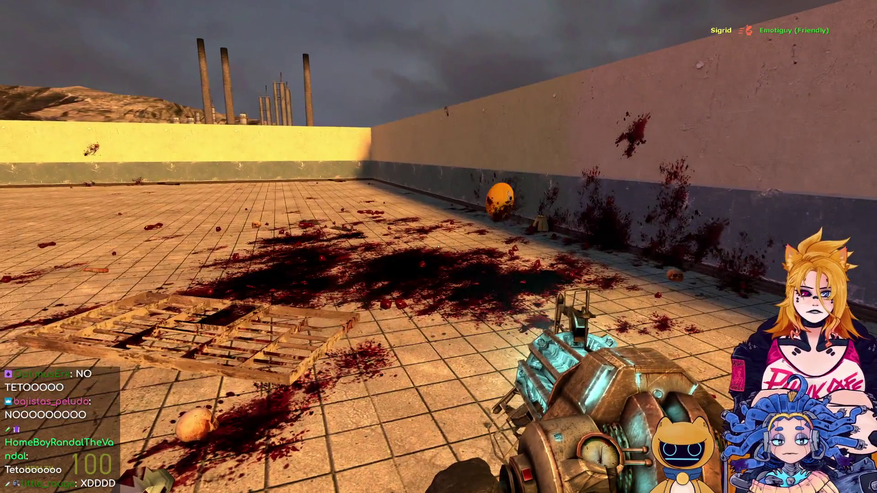
Spawn the smiley-headed Fu76 NPC and smash the pallet down onto it.
key("q")
left_click(84, 114)
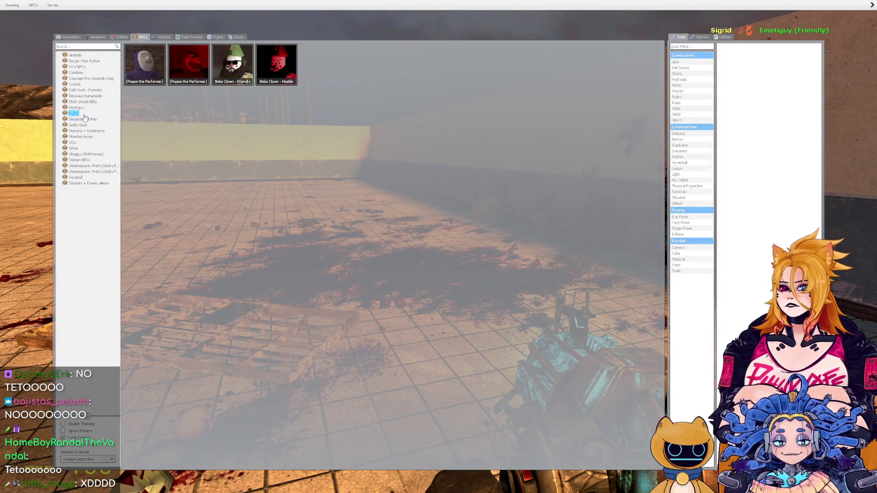
key("q")
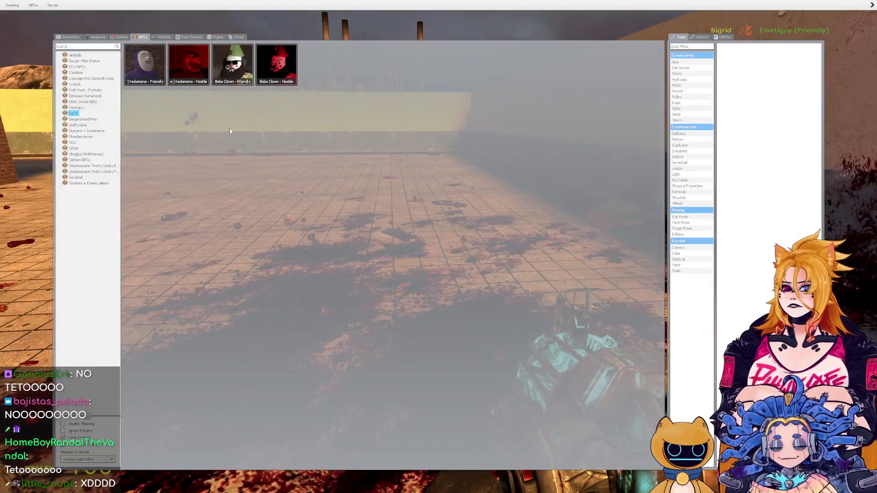
left_click(131, 71)
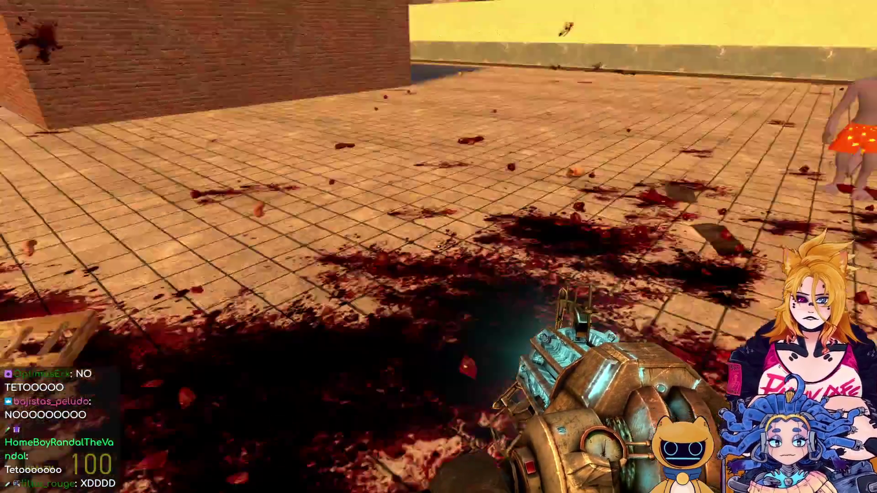
left_click_drag(439, 247, 438, 247)
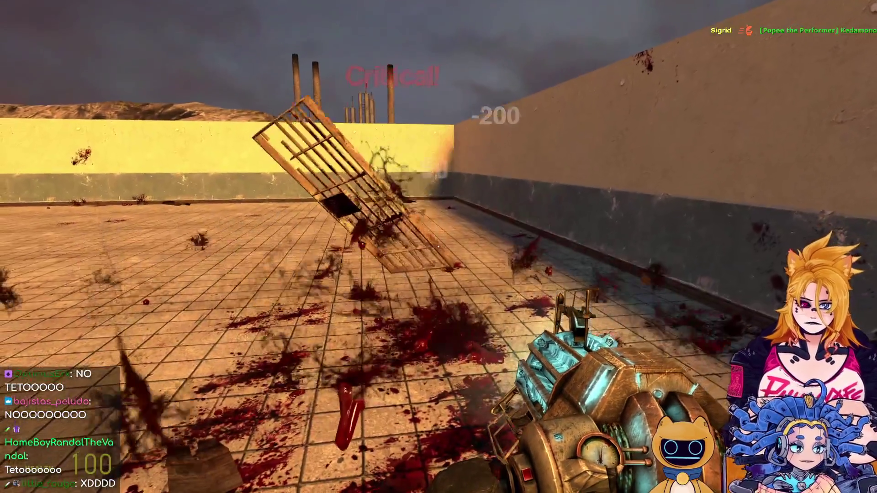
key("q")
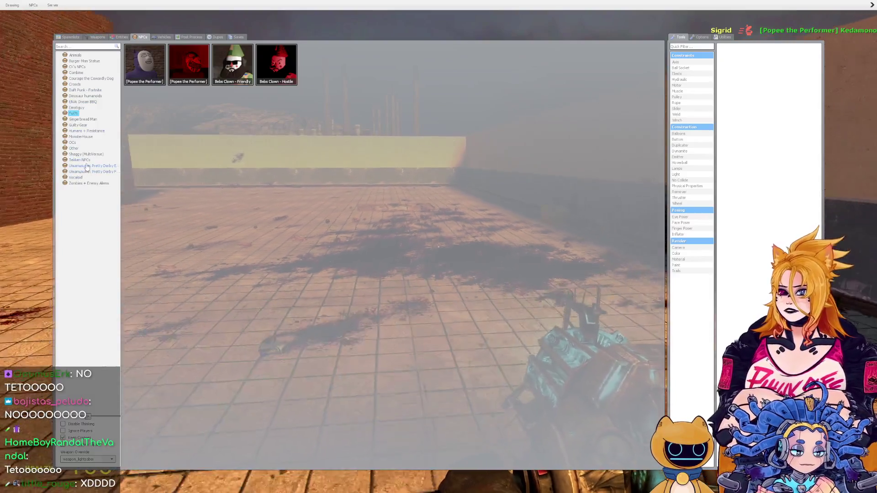
Browse the Other and neighbouring NPC categories in the spawn menu.
left_click(78, 149)
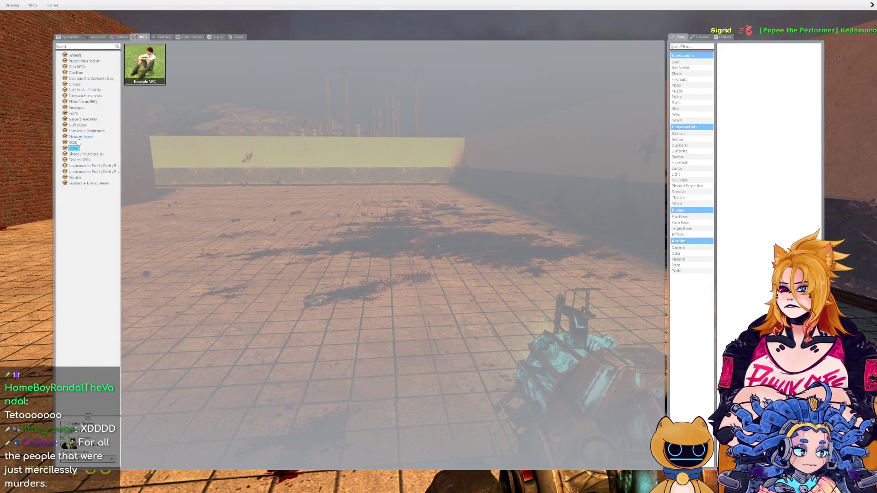
left_click(84, 131)
left_click(80, 119)
left_click(74, 142)
scroll(439, 247, "down", 1)
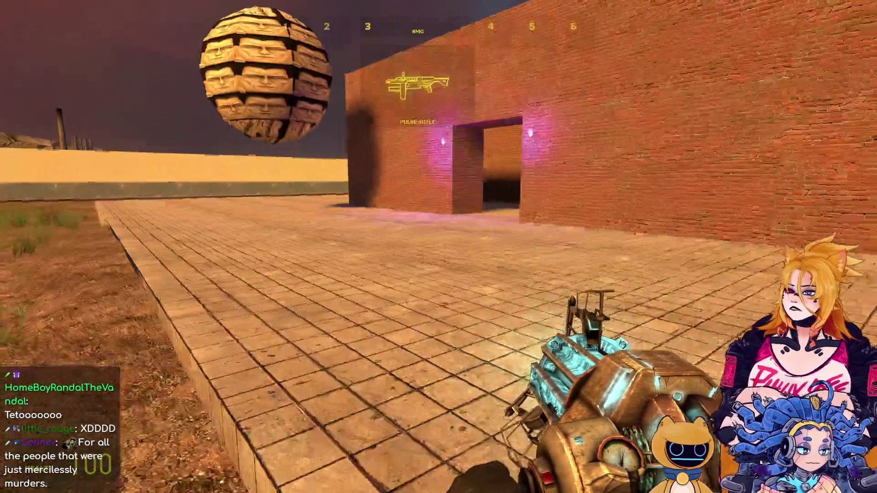
Switch to the shotgun, walk through the brick doorway and back, then view the Other NPC category.
left_click(439, 247)
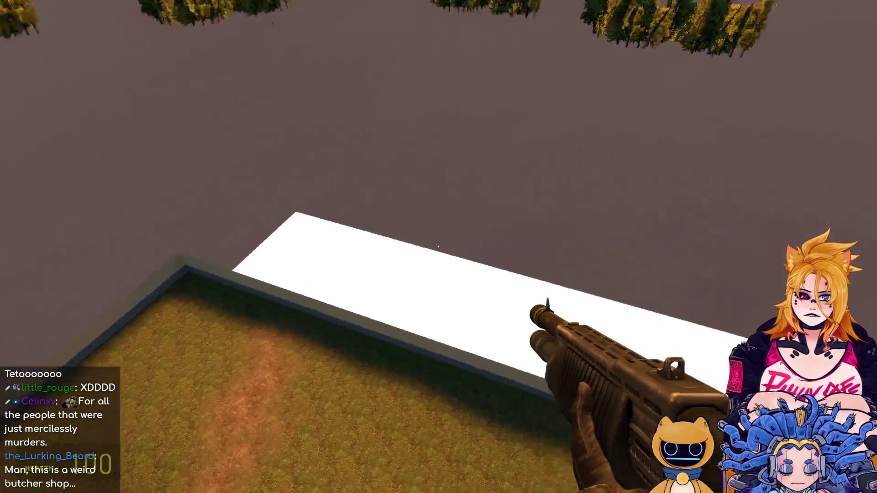
key("w")
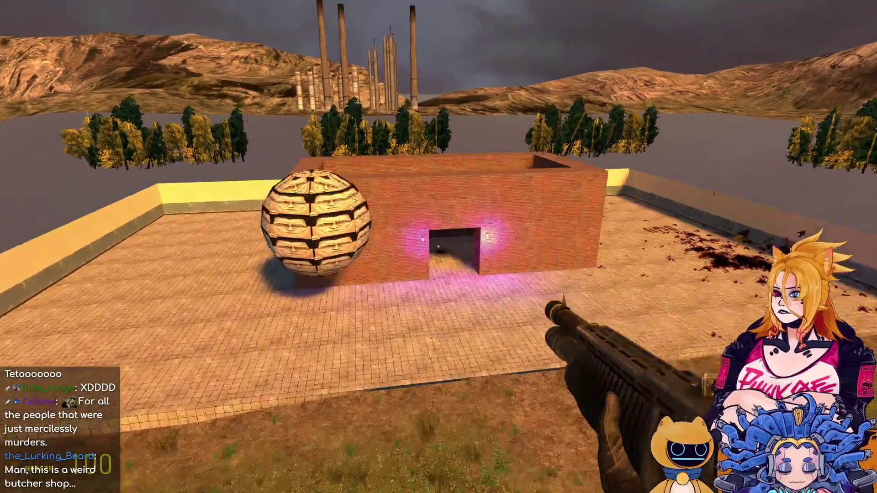
key("w")
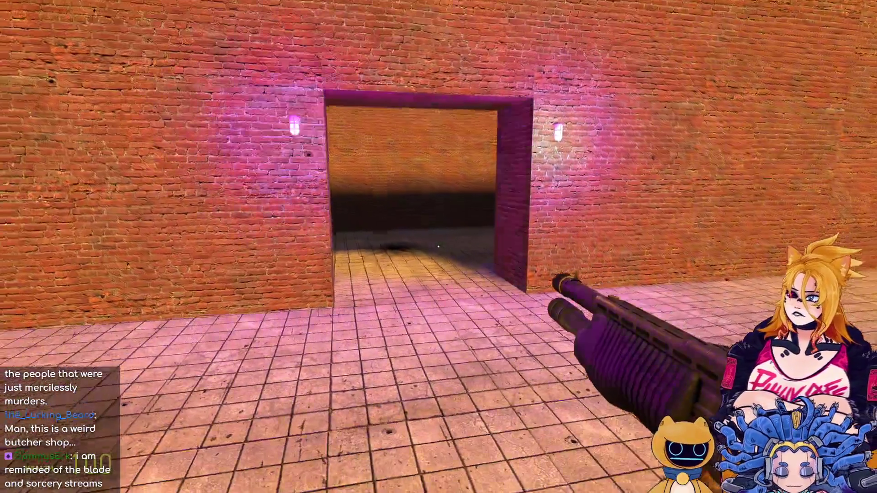
key("w")
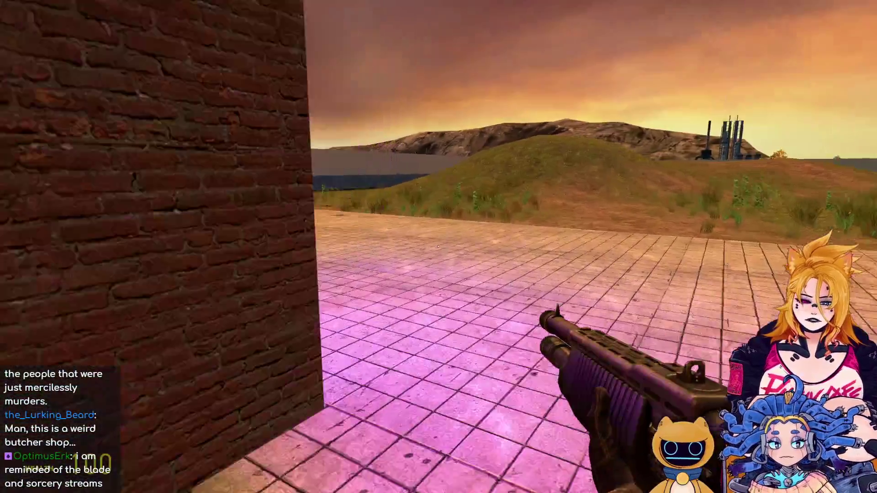
key("s")
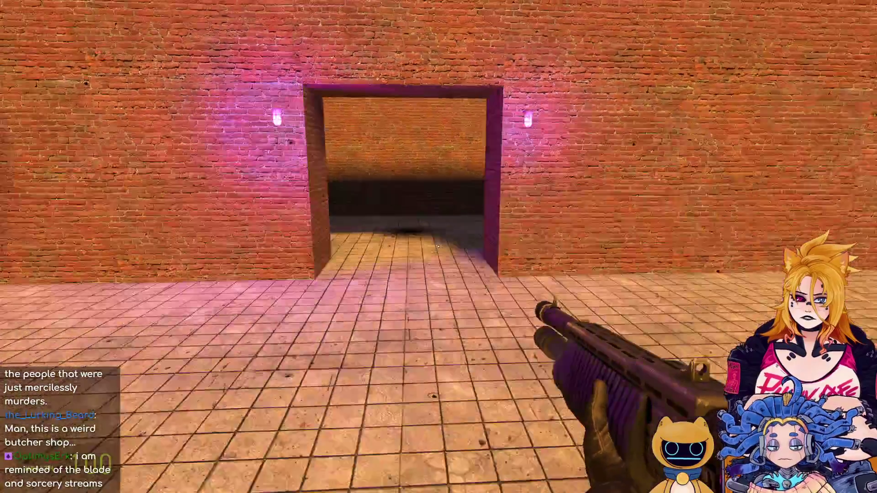
key("w")
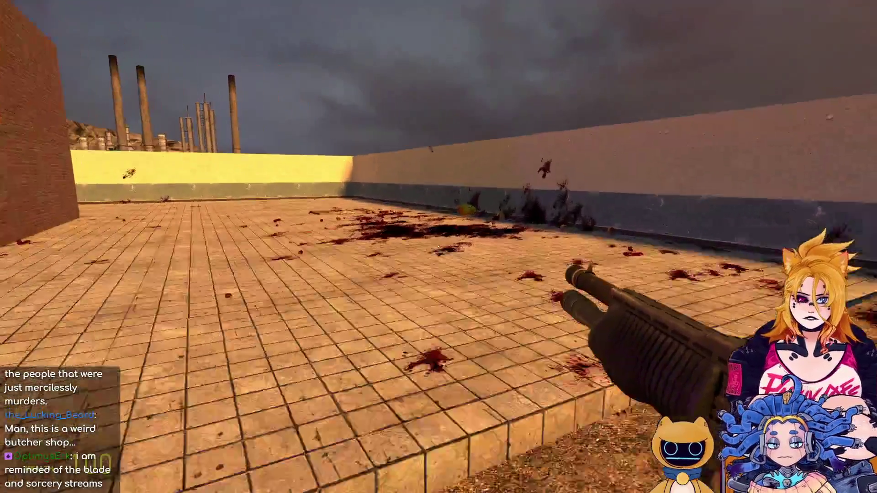
key("s")
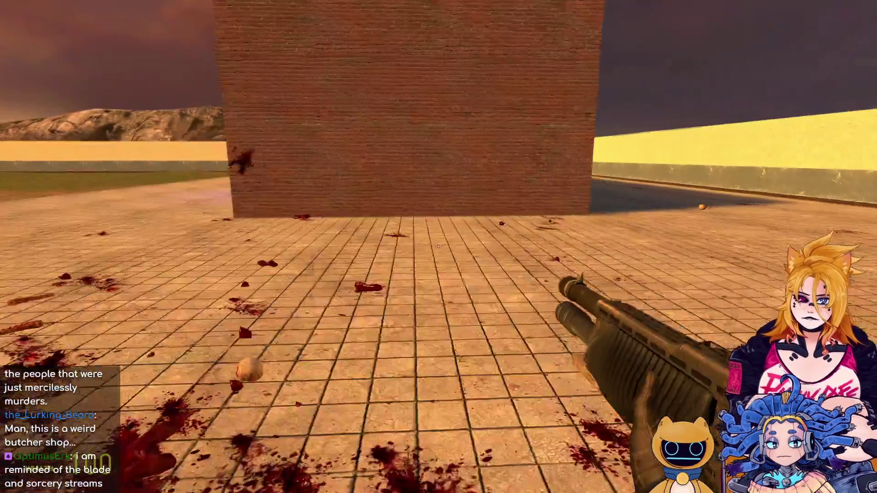
key("q")
left_click(75, 149)
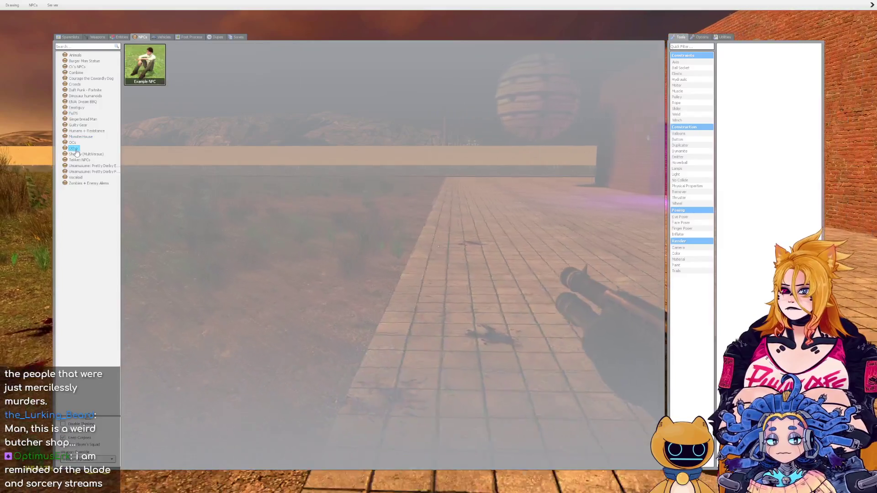
Spawn Shaggy in the field, then spawn a metal bin from Construction Props.
left_click(79, 155)
left_click(188, 64)
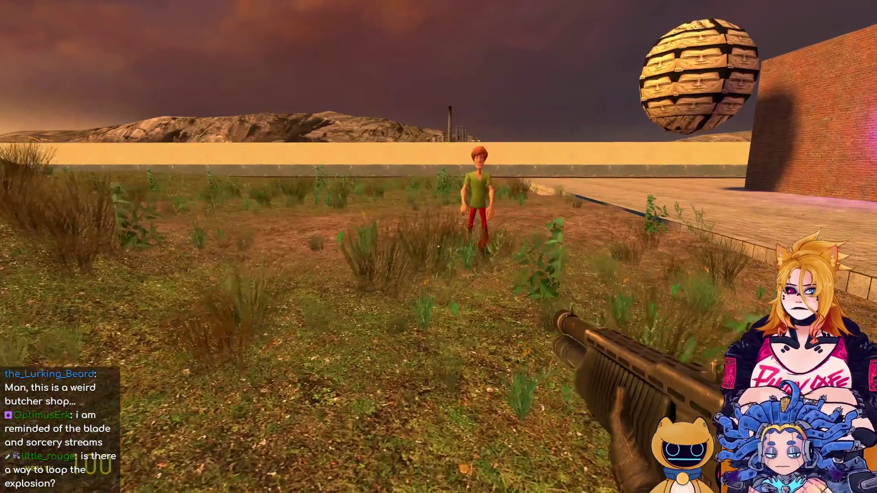
key("q")
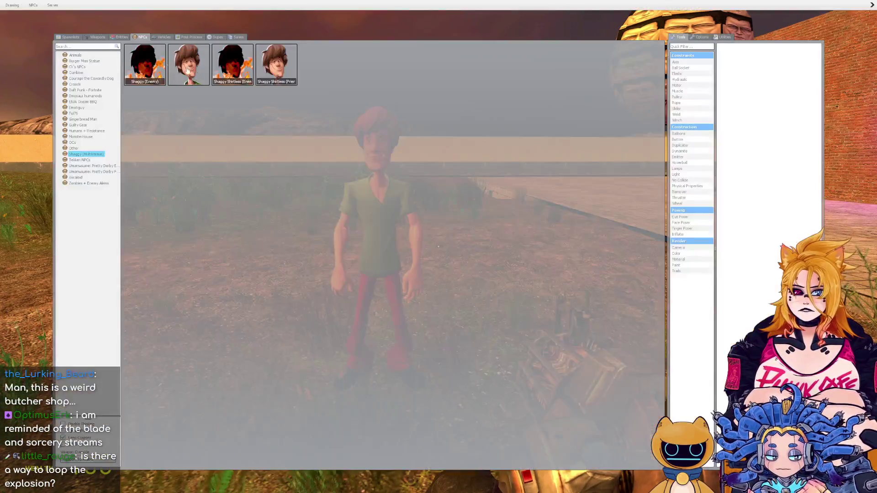
left_click(69, 37)
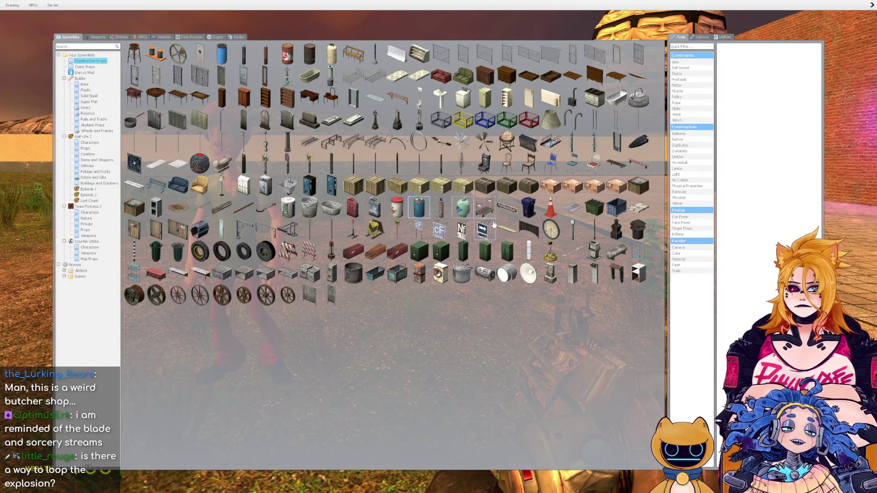
left_click(356, 282)
key("1")
Carry the metal bin onto the brick floor, then leave the game for Hammer.
left_click_drag(438, 247, 439, 247)
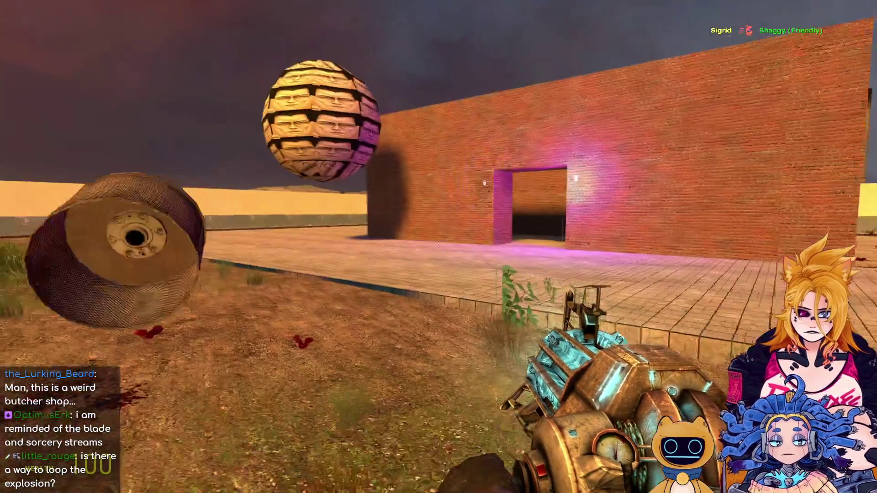
key("w")
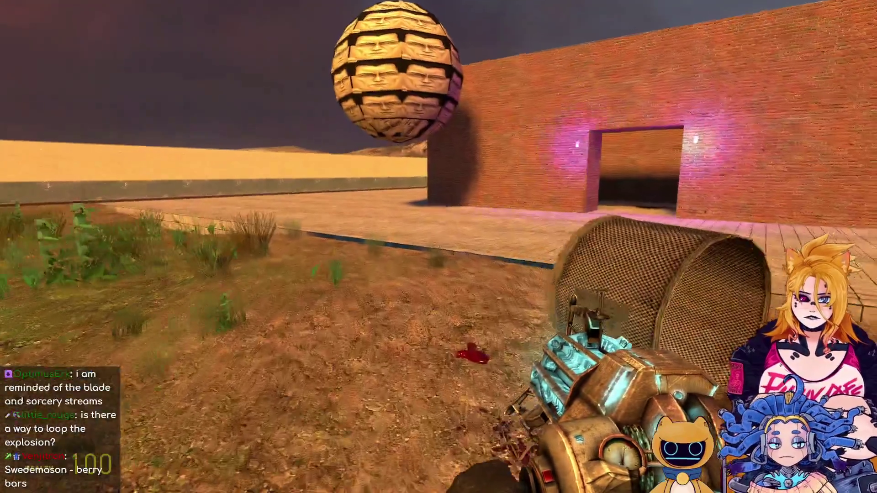
key("w")
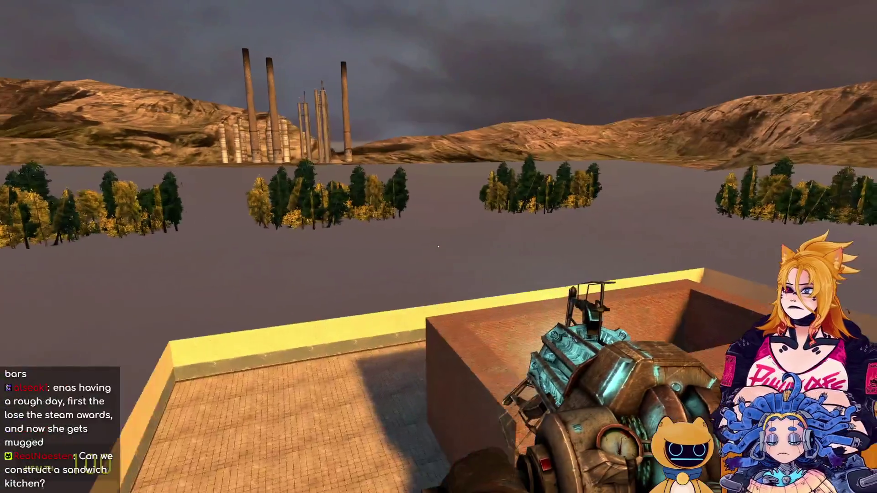
key("Escape")
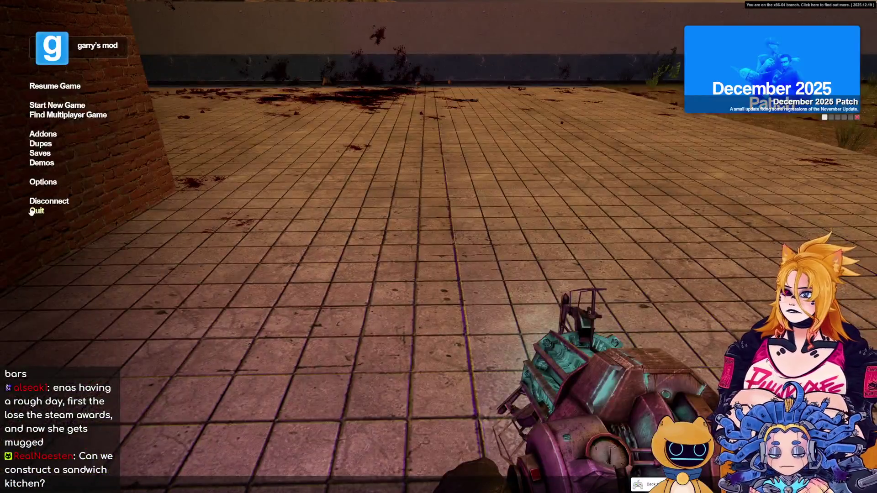
key("Escape")
key("alt+Tab")
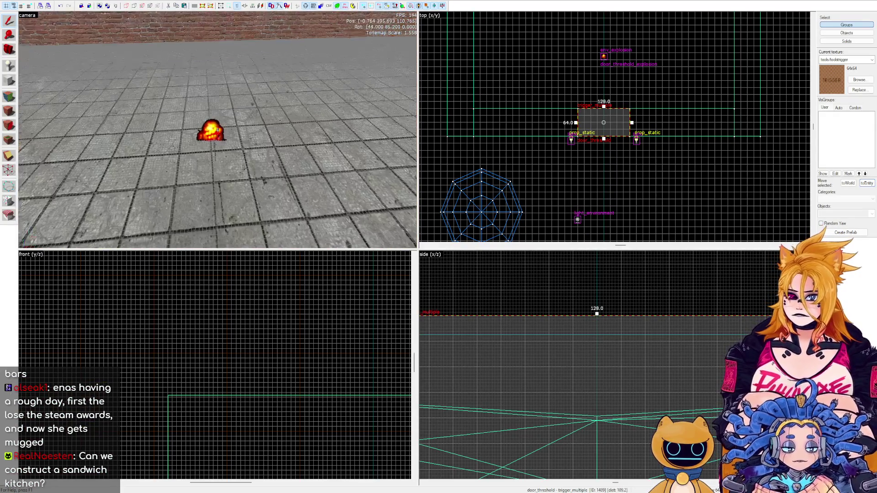
Select the door_threshold_explosion env_explosion on the floor and fly the camera back through the doorway.
left_click(214, 127)
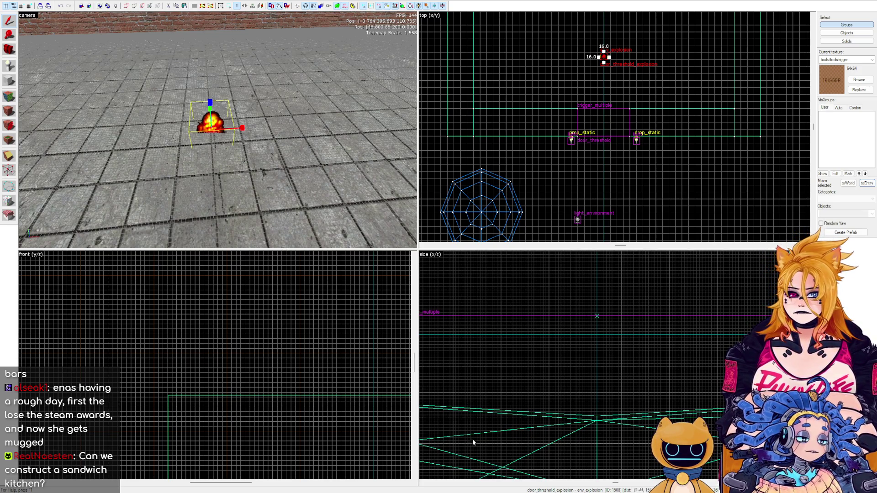
key("z")
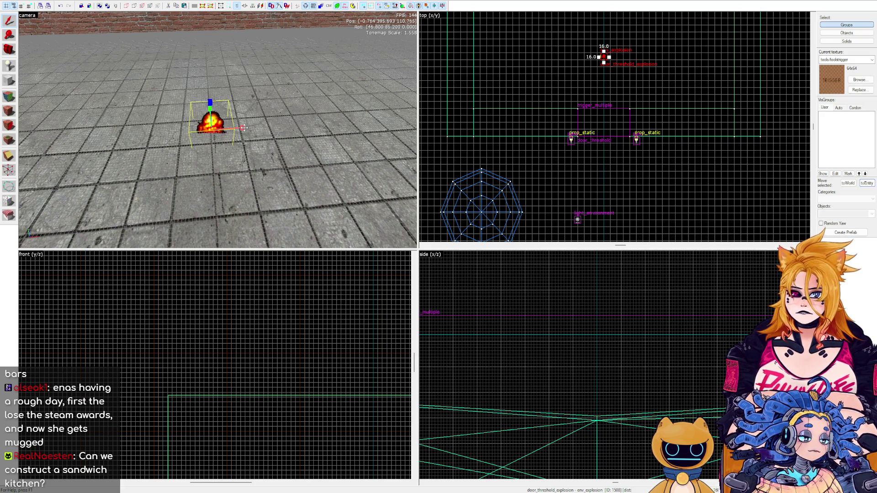
key("s")
key("w")
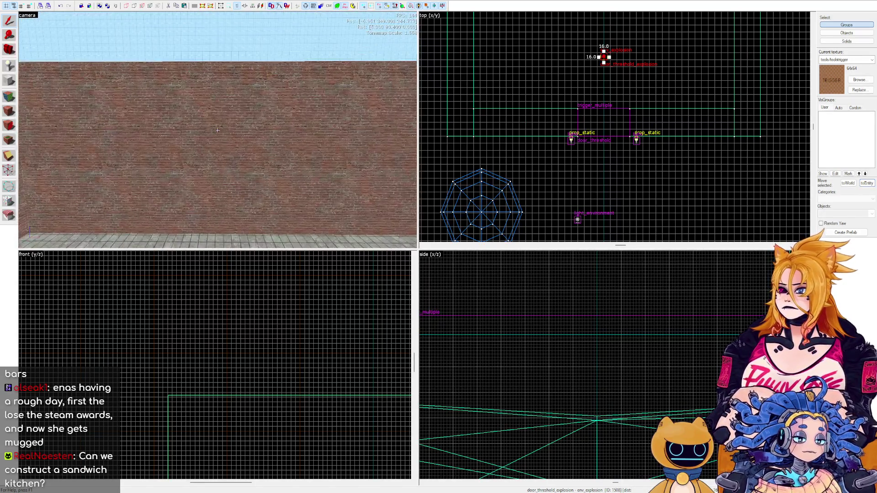
key("z")
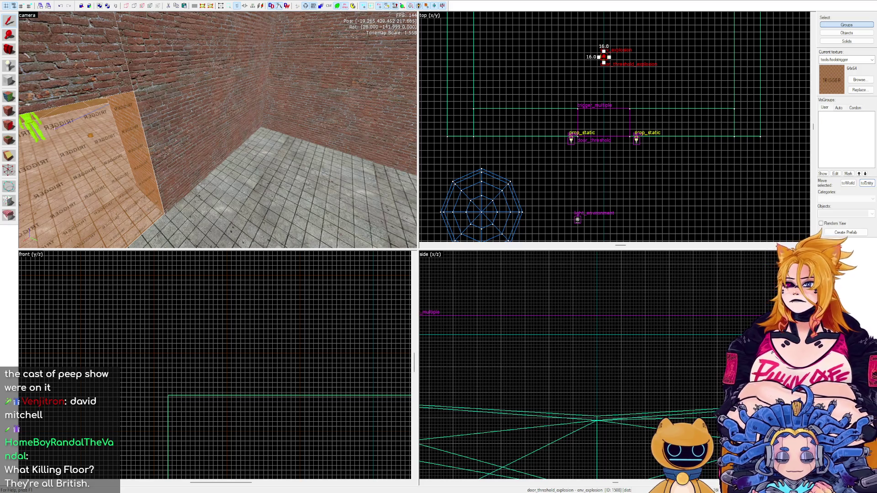
Shift-drag a clone of the env_explosion beside the original and switch the copy to rotate handles.
left_click_drag(297, 103, 218, 129)
key("s")
key("Down")
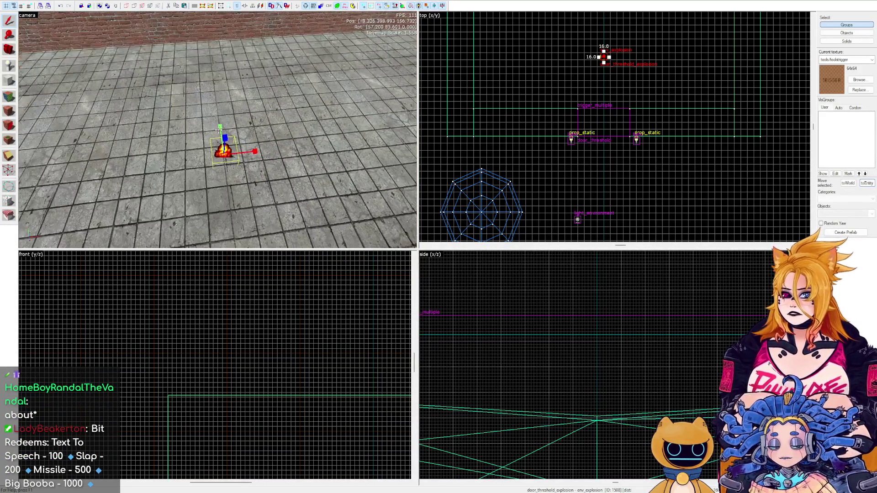
left_click_drag(224, 150, 247, 143)
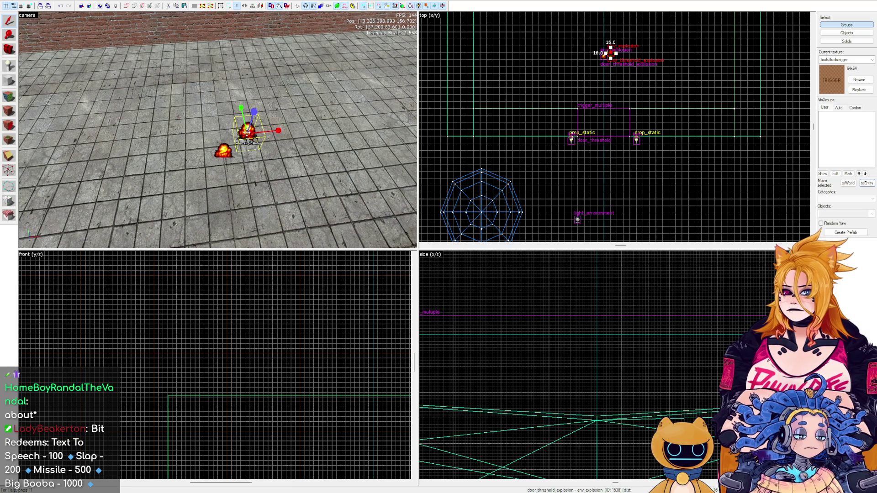
left_click(249, 126)
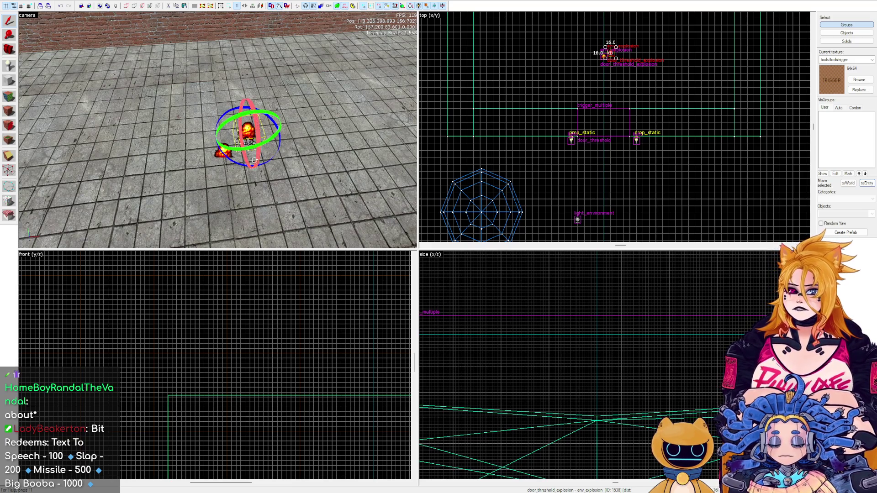
scroll(641, 95, "up", 1)
scroll(632, 89, "down", 1)
scroll(631, 137, "up", 2)
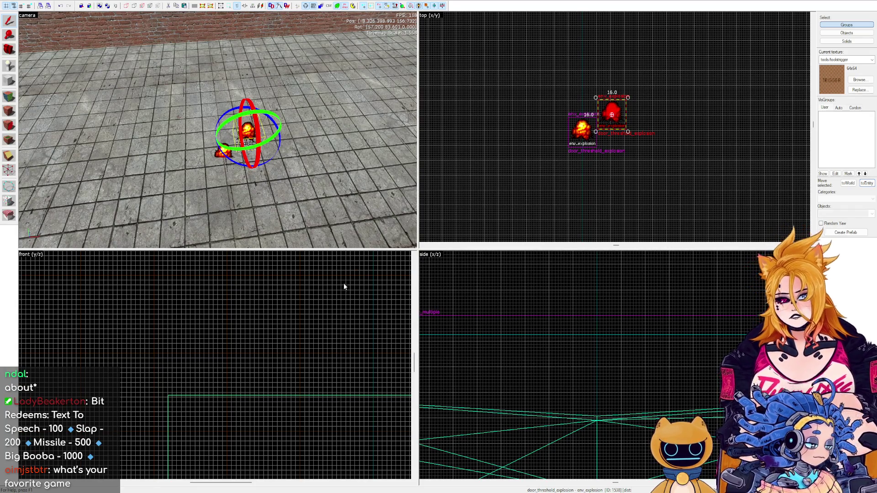
Make the copy an env_physexplosion named door_threshold_explosion_phys with Magnitude 10000 and apply.
key("Return")
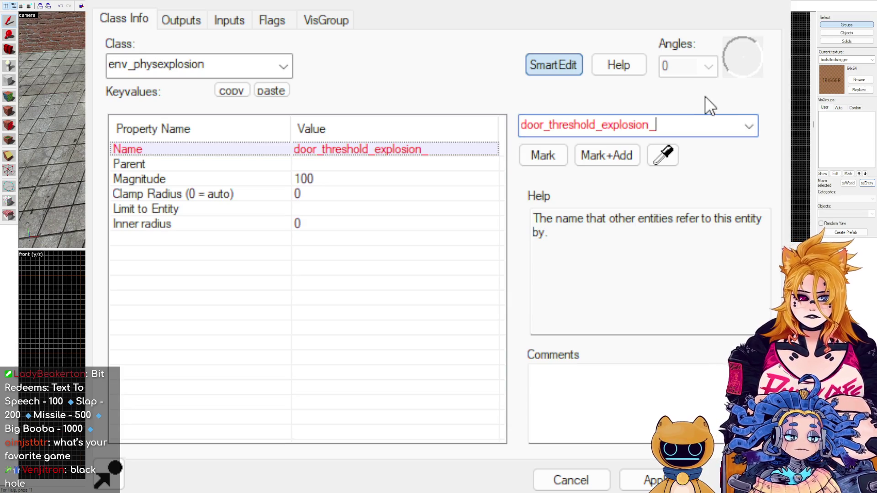
type("phys")
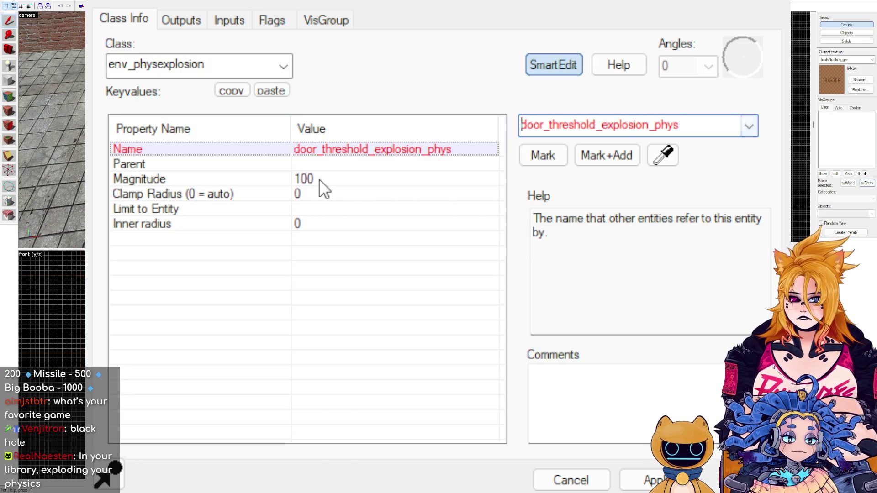
key("Return")
left_click(303, 178)
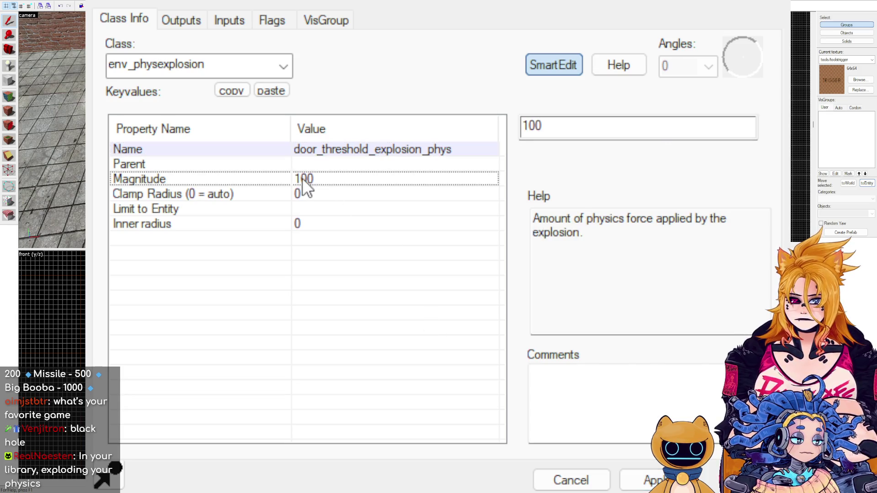
double_click(526, 124)
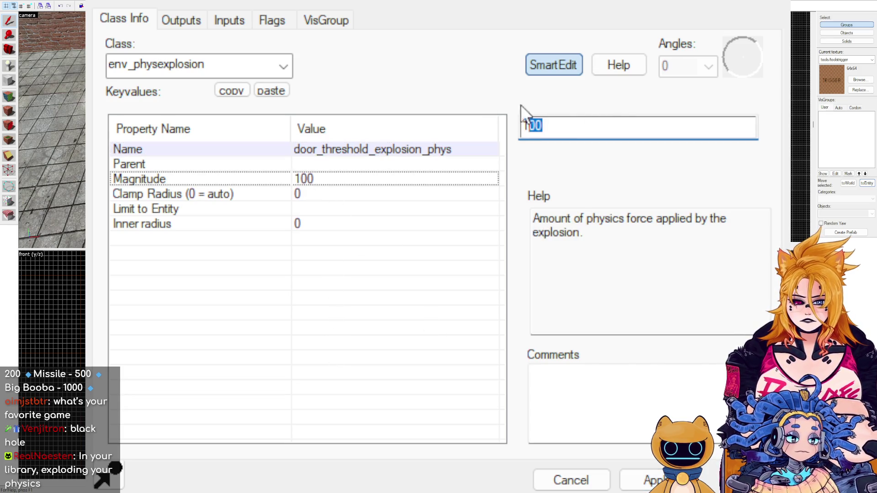
type("10000")
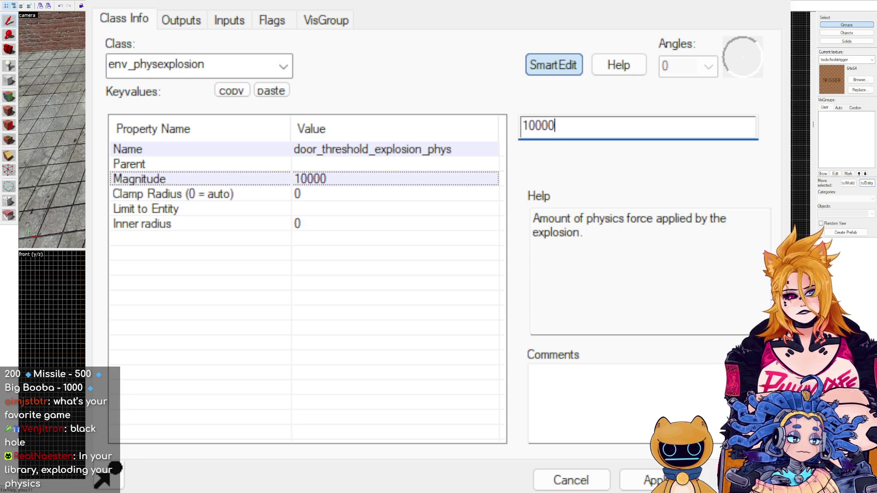
left_click(313, 194)
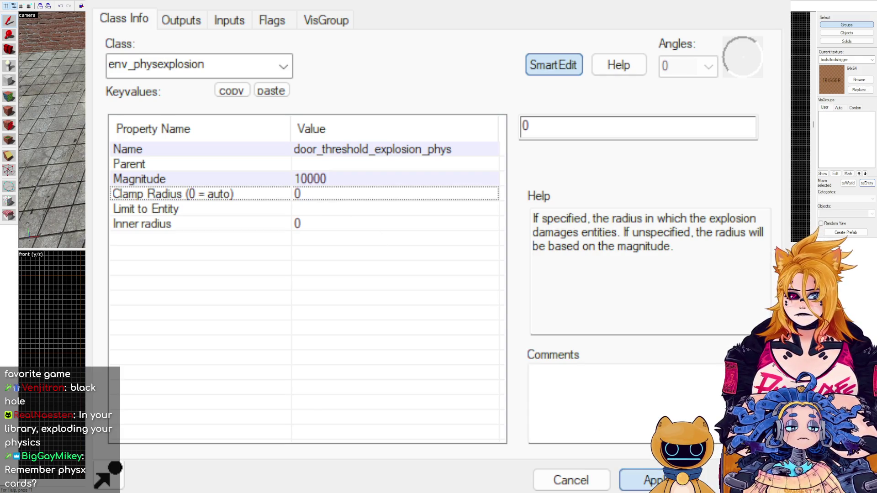
key("alt+s")
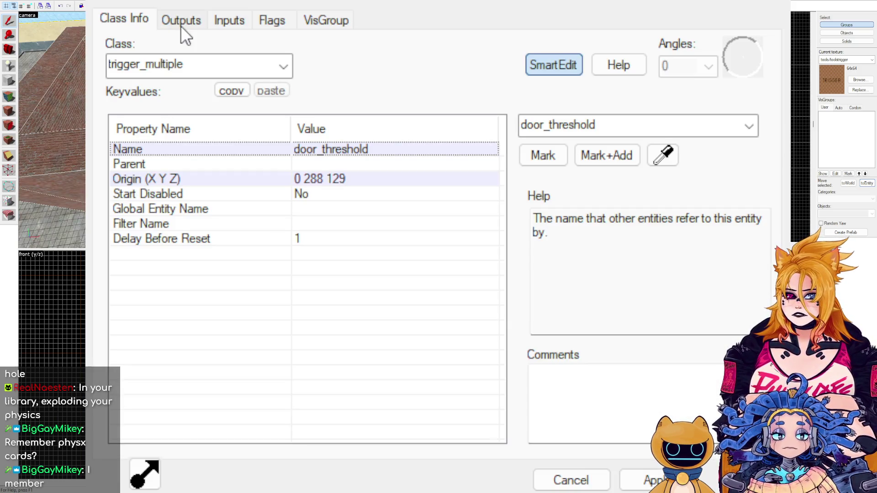
Duplicate the trigger's OnStartTouch output, targeting door_threshold_explosion_phys with input Explode.
left_click(192, 20)
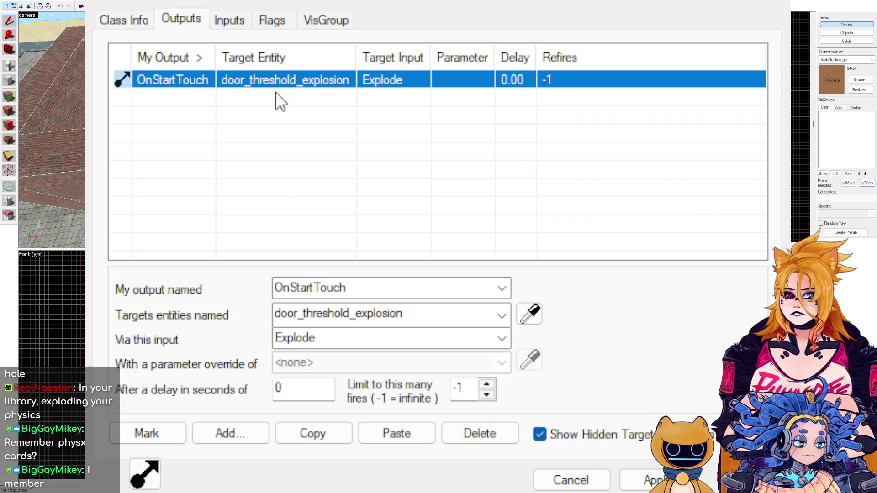
left_click(327, 443)
left_click(386, 441)
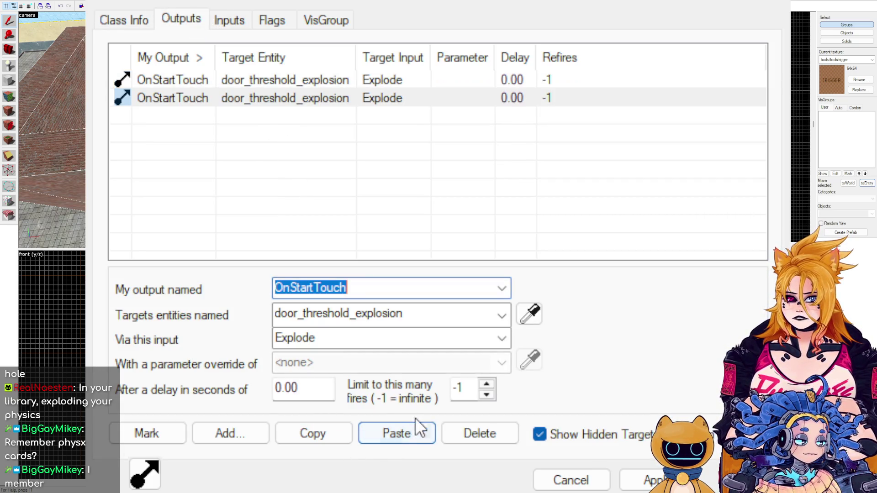
left_click(500, 317)
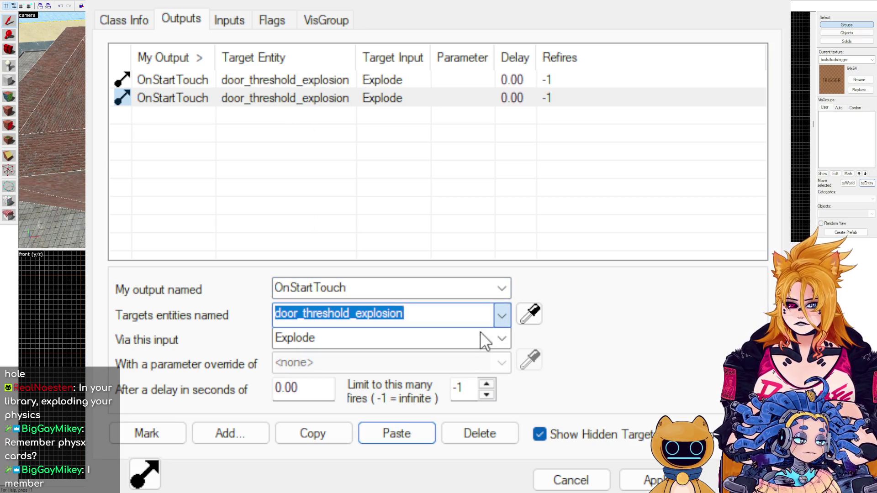
key("Down")
key("Tab")
key("Up")
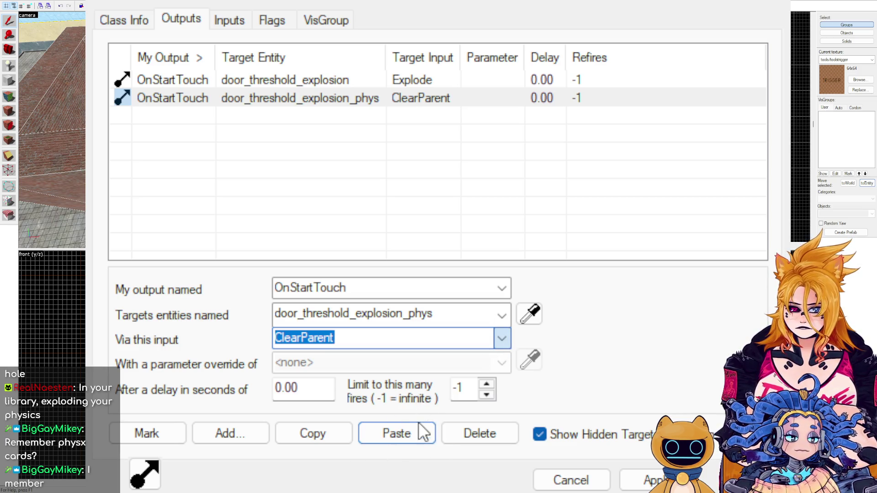
key("Down")
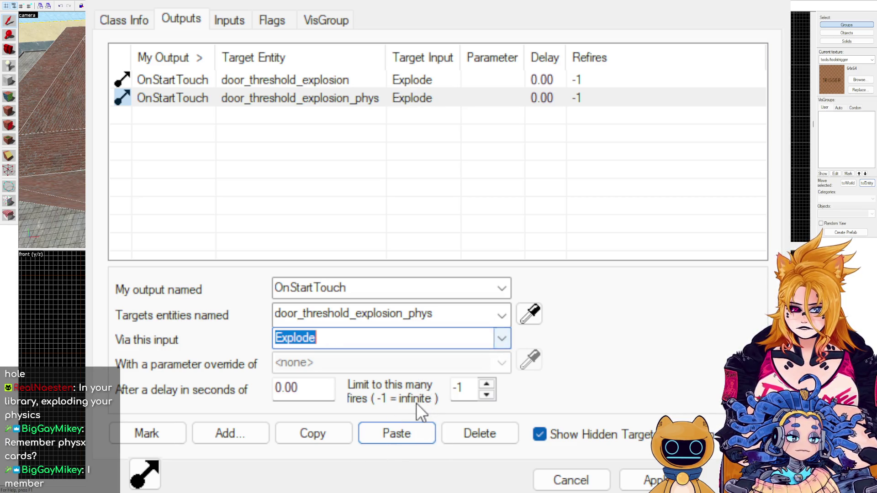
key("shift+Tab")
key("Up")
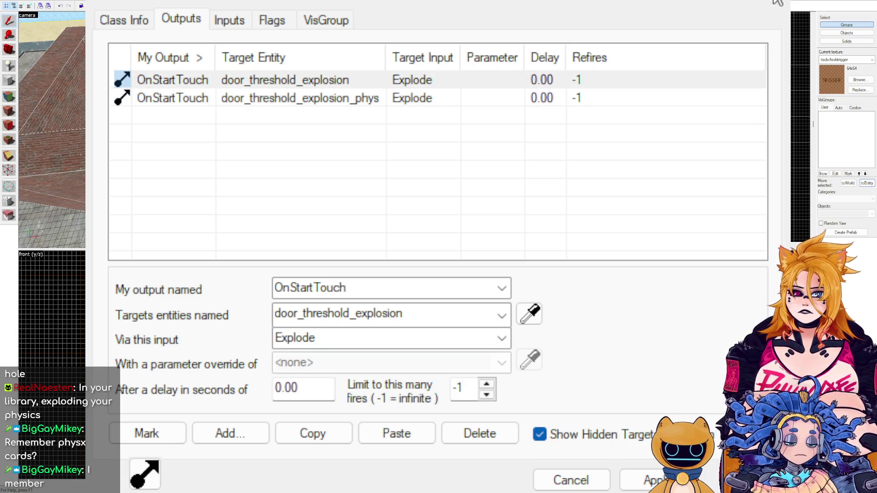
left_click(584, 86)
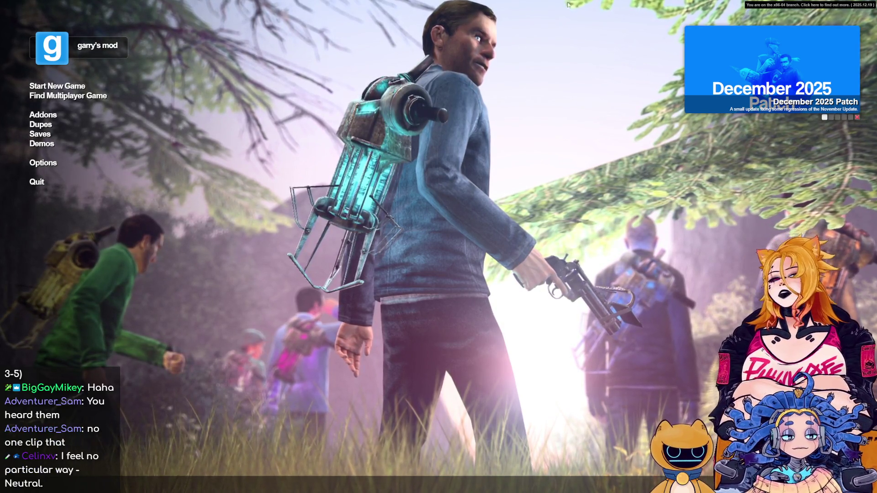
Relaunch pooptest1 in Sandbox and bring up the barrel prop's options in the spawn menu.
left_click(84, 86)
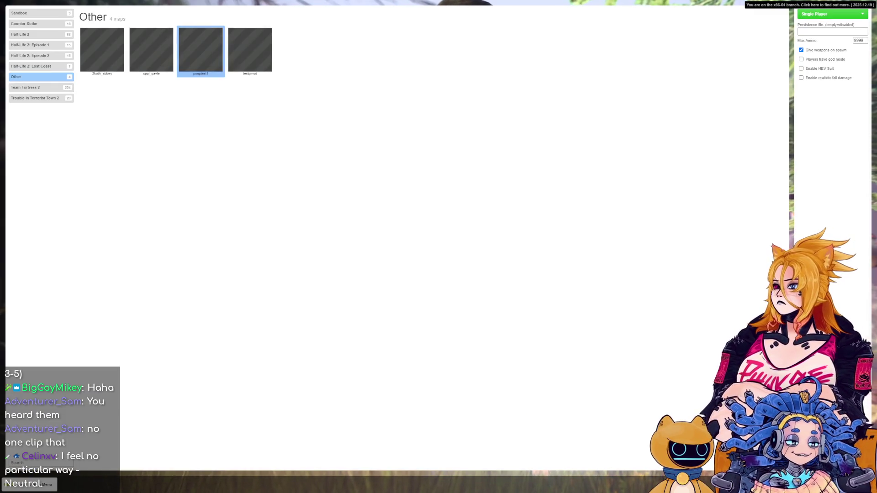
double_click(196, 60)
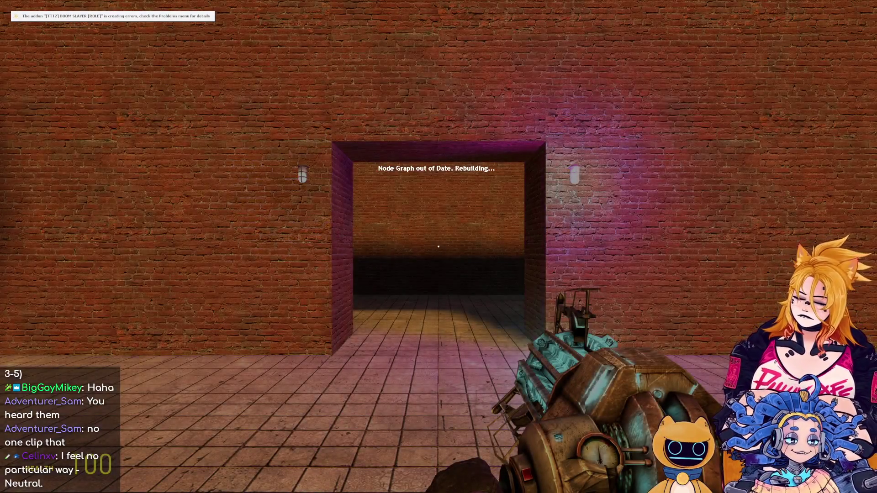
mouse_move(439, 247)
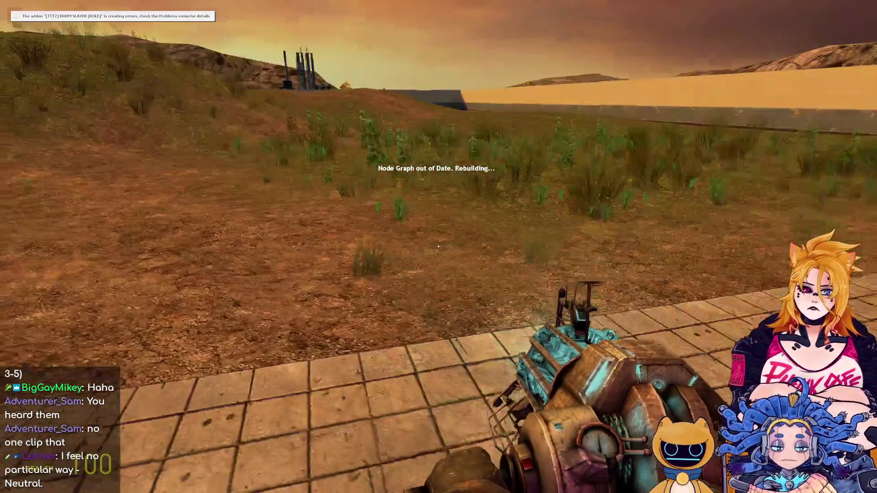
key("q")
right_click(228, 55)
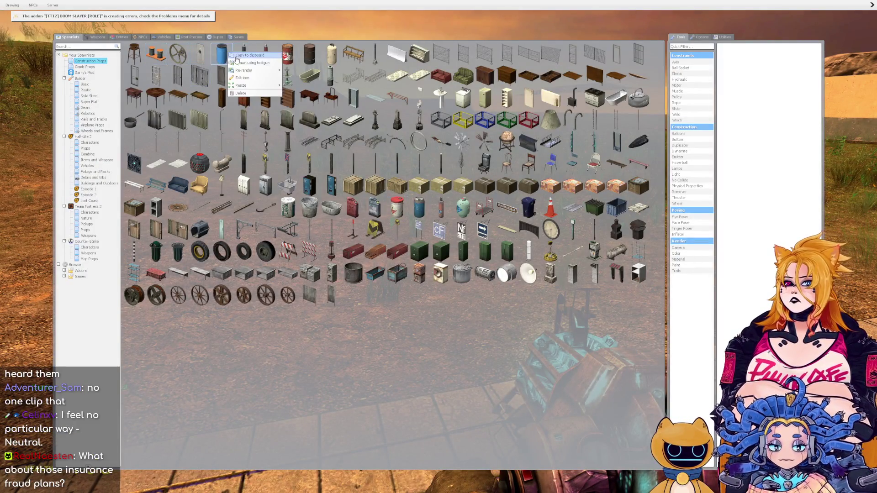
Set the barrel as the Creator object and spawn many barrels along the wall and enclosure floor.
left_click(249, 63)
left_click(439, 247)
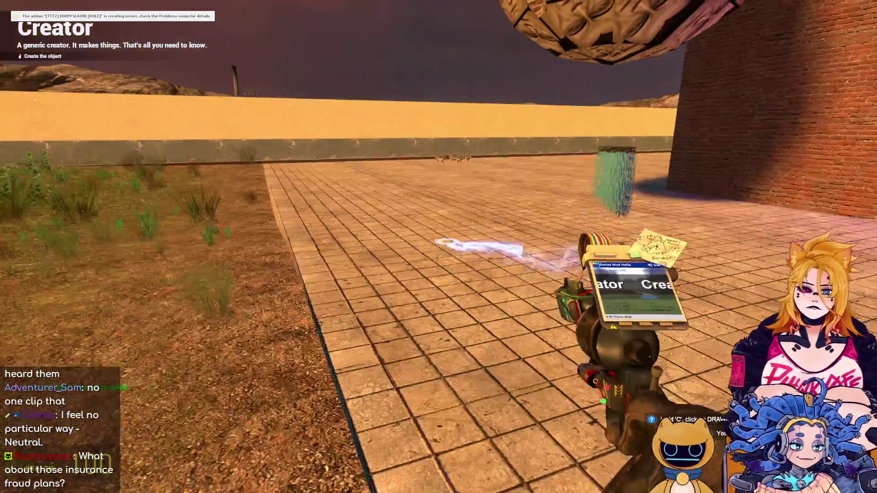
left_click(438, 246)
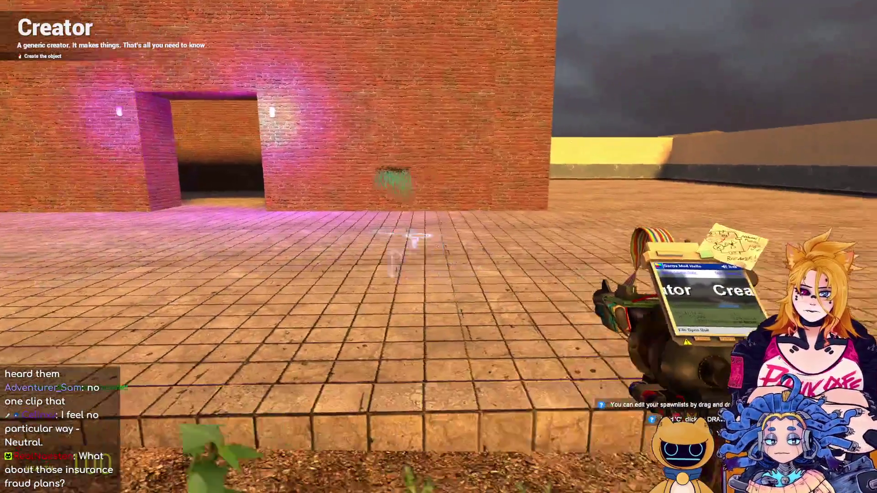
left_click(439, 247)
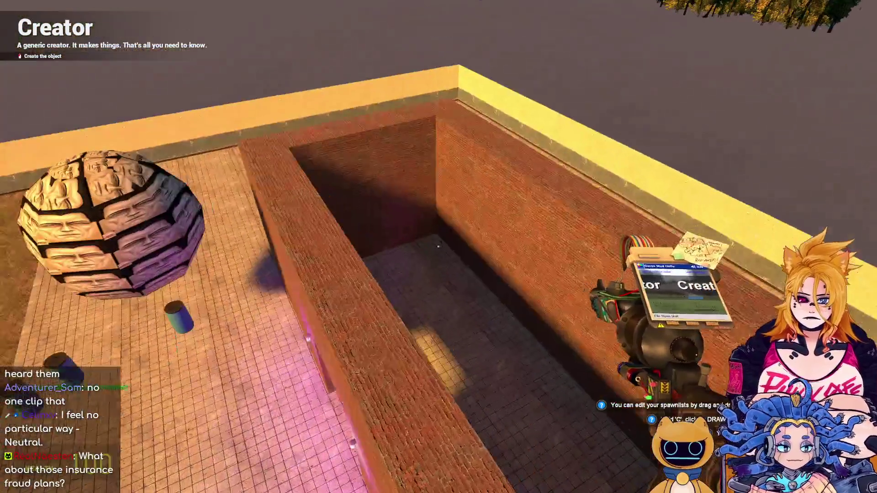
left_click(439, 247)
left_click(439, 247)
left_click(439, 247)
left_click(438, 247)
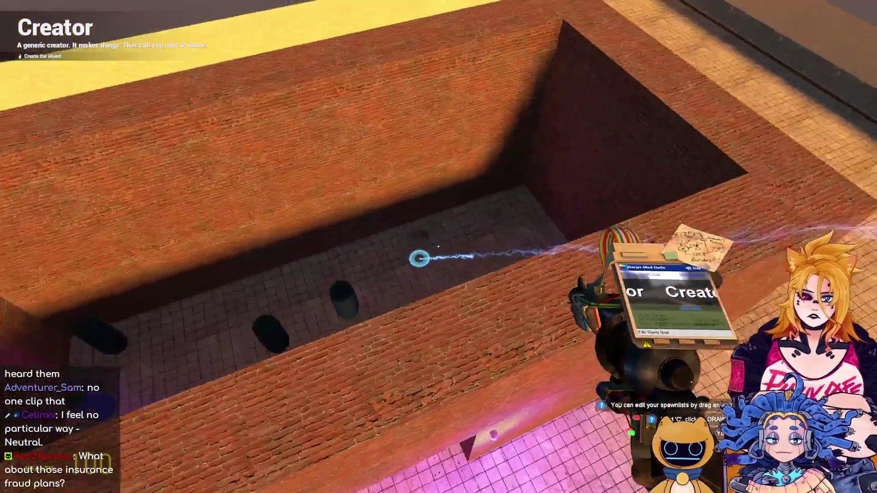
left_click(439, 246)
left_click(438, 247)
left_click(438, 246)
left_click(439, 247)
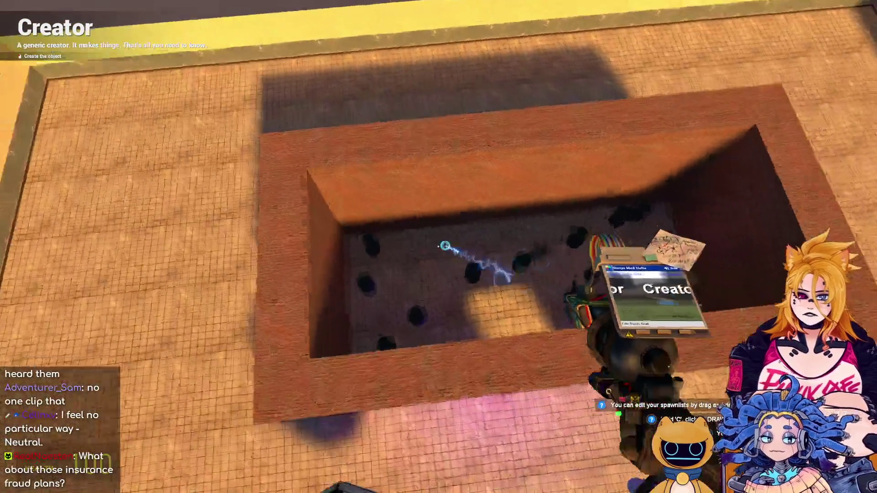
left_click(438, 246)
left_click(439, 247)
left_click(438, 246)
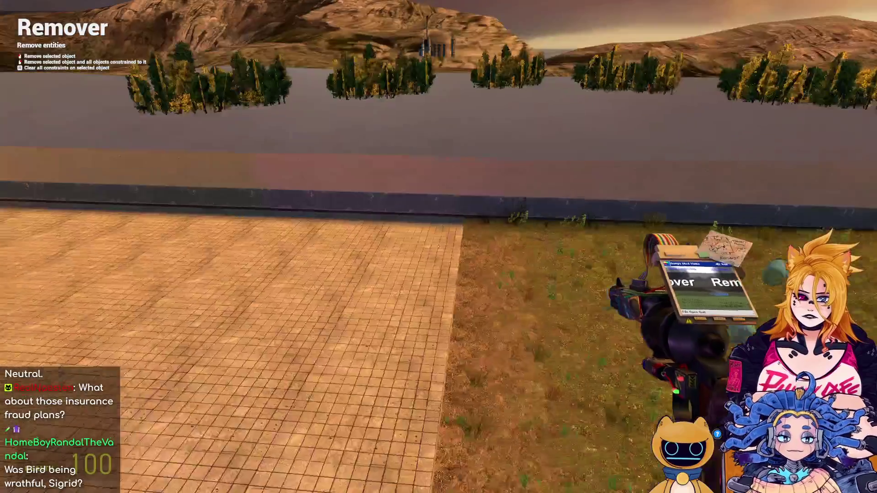
Fly over the enclosure and punt the cans across the field with the Gravity Gun.
key("w")
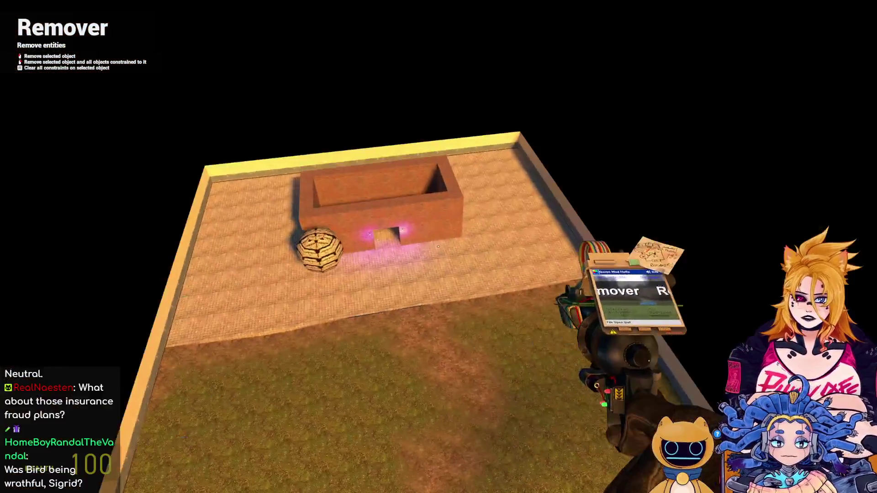
key("w")
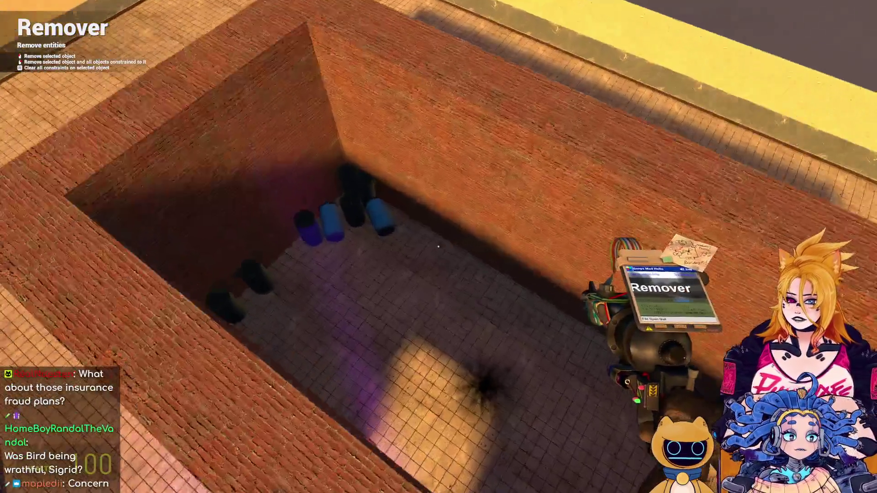
key("1")
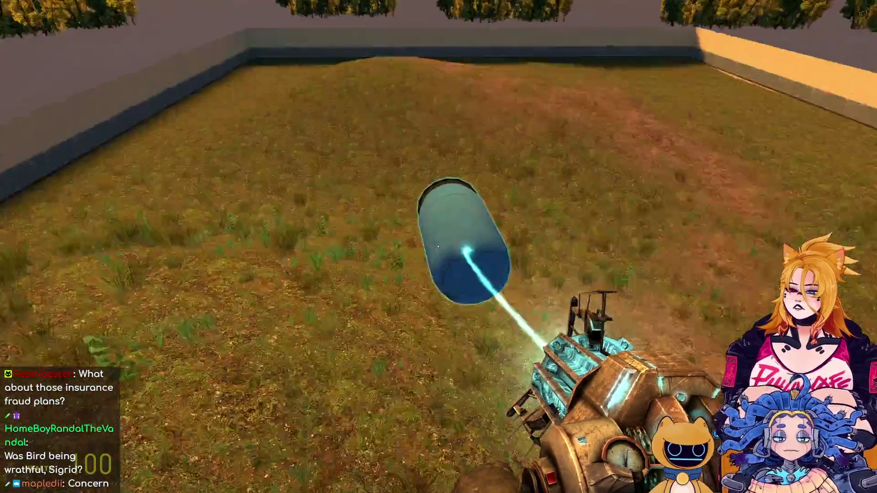
left_click(439, 246)
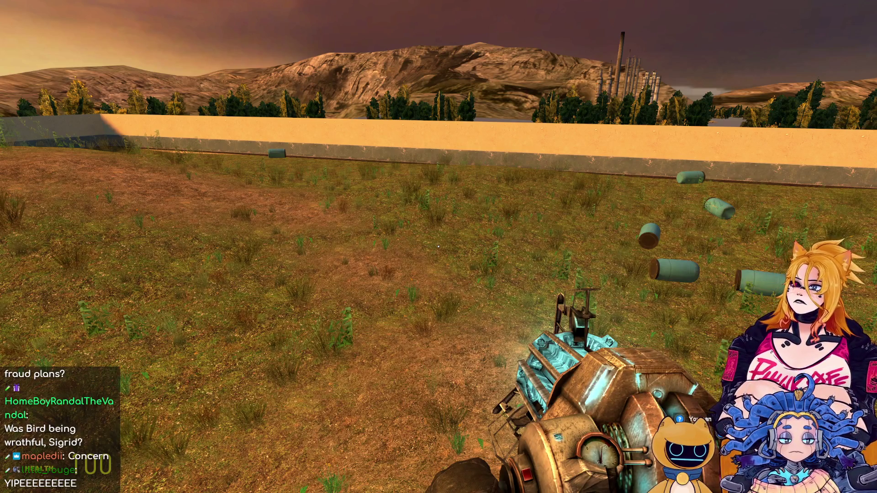
key("w")
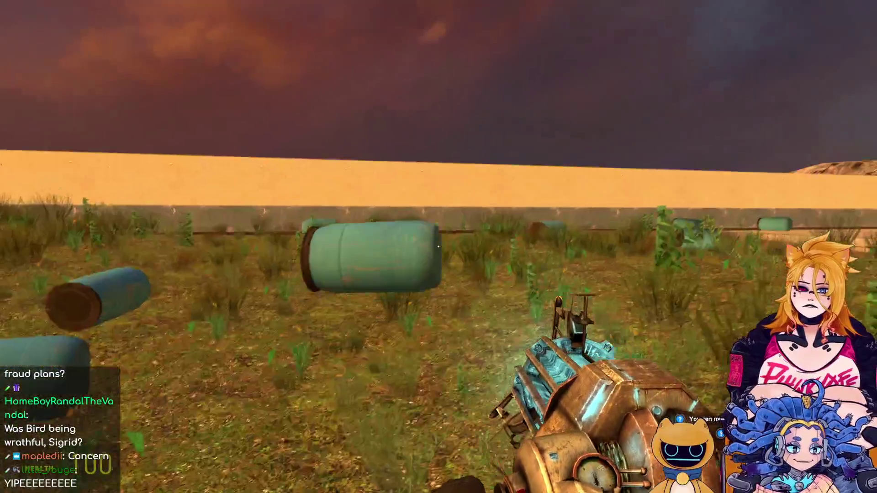
left_click(438, 247)
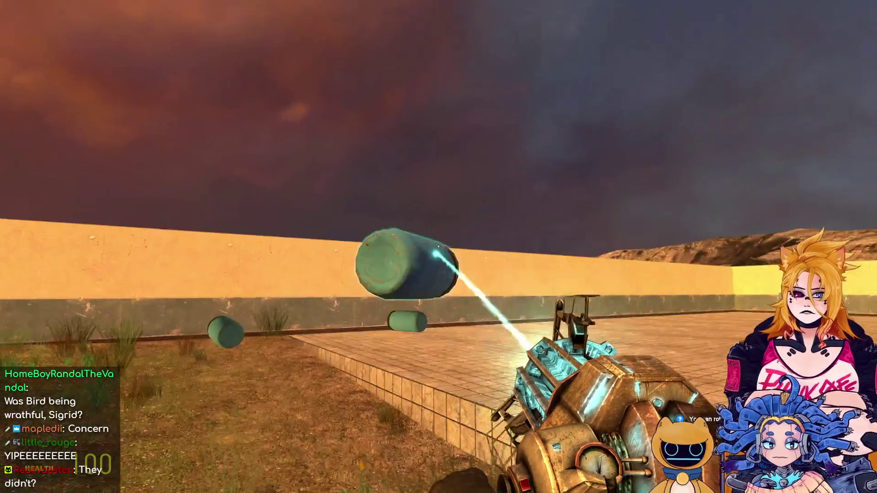
Carry a floating barrel with the Physics Gun and reopen the Construction Props spawn menu.
left_click_drag(439, 246, 439, 246)
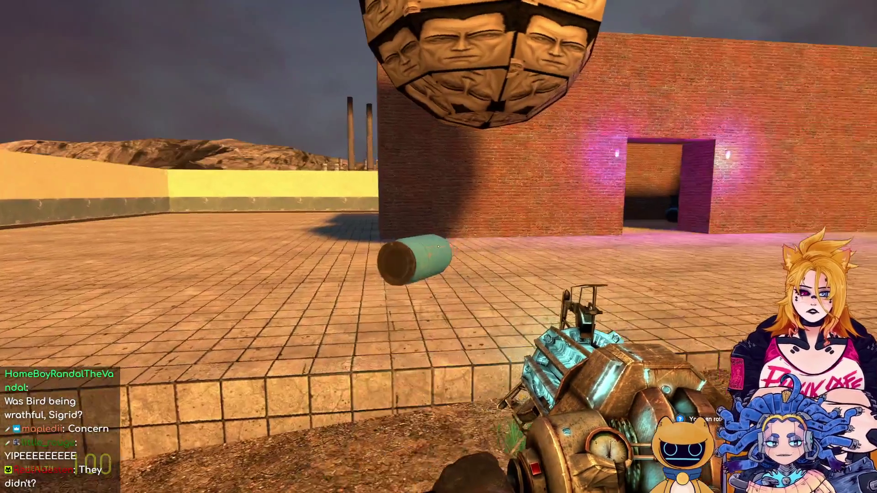
key("q")
key("q")
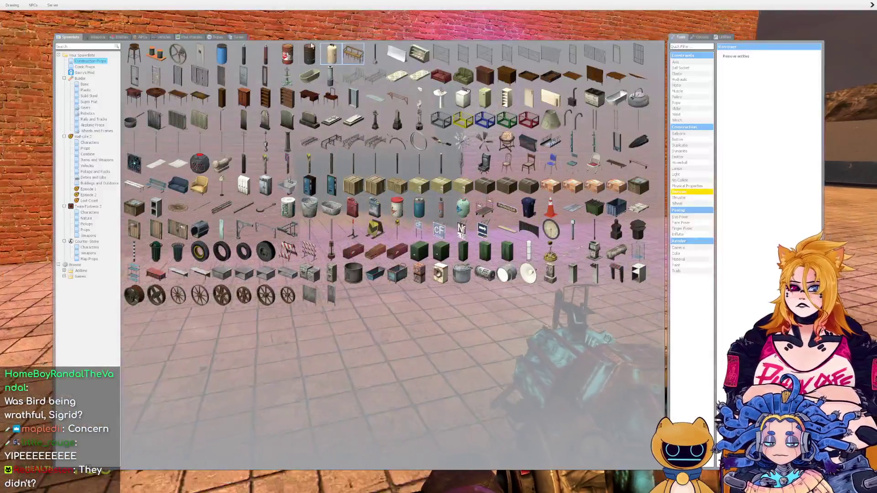
key("q")
Walk into the alley by the brick wall and spawn a red explosive barrel.
key("w")
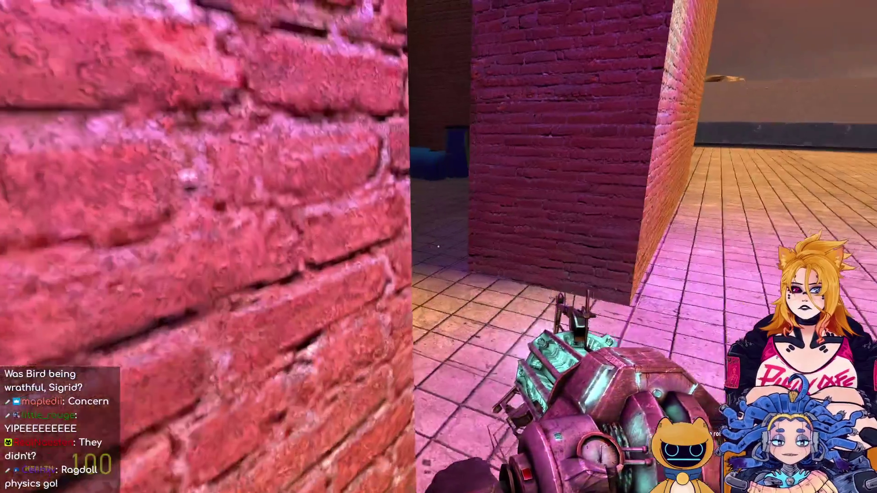
key("w")
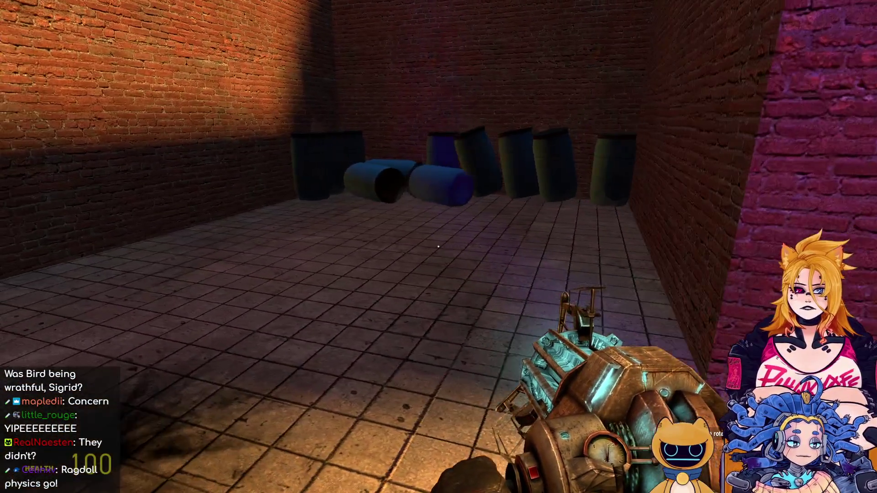
key("d")
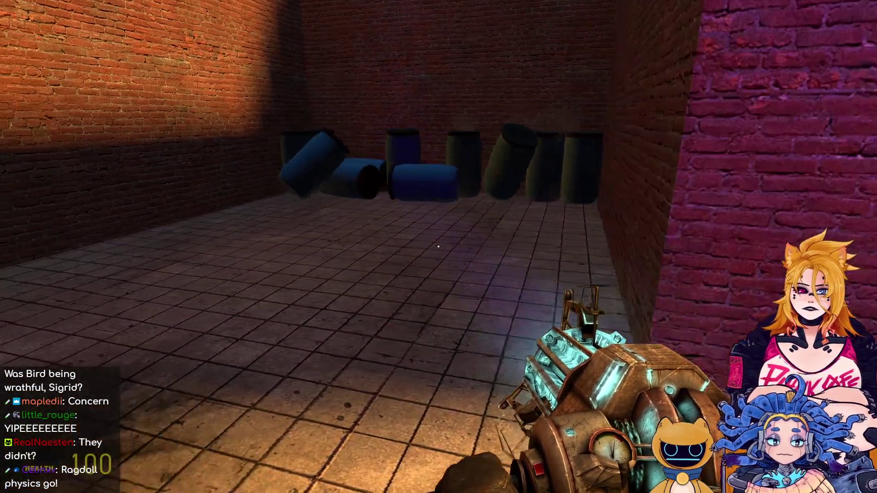
mouse_move(438, 246)
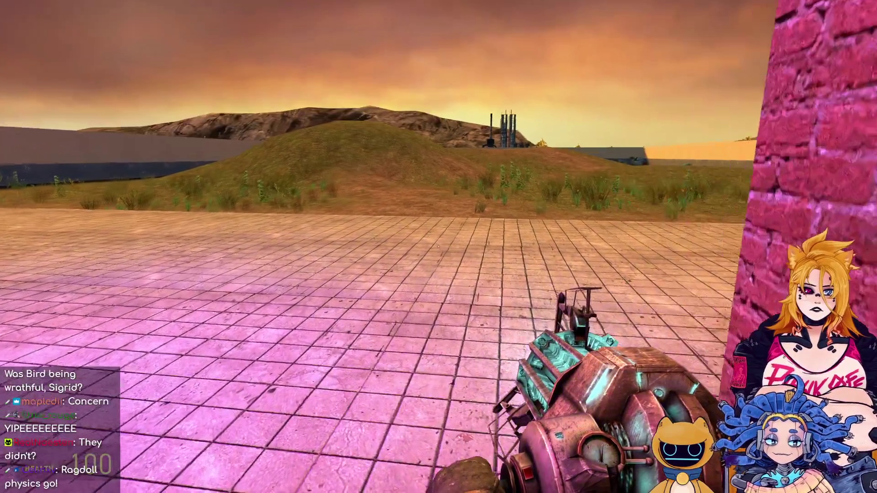
key("q")
left_click(284, 60)
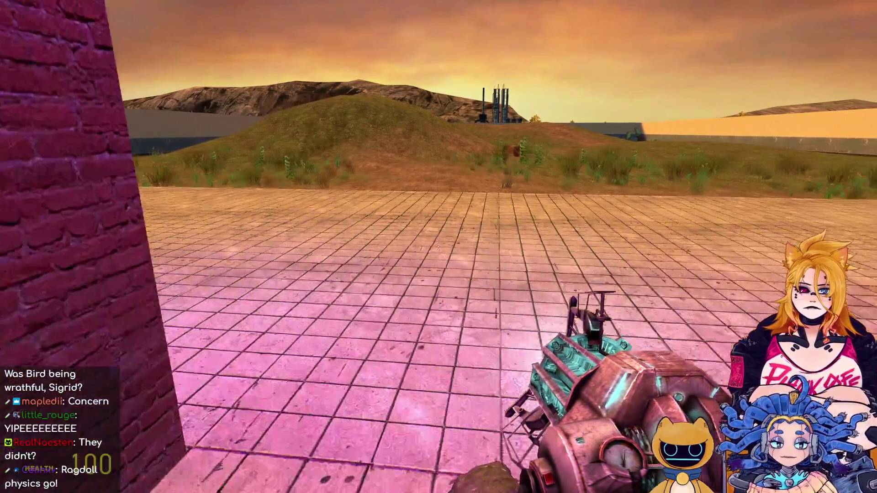
Pull the barrel back with the Physics Gun, equip the SMG, and reopen the props menu inside the room.
mouse_move(438, 247)
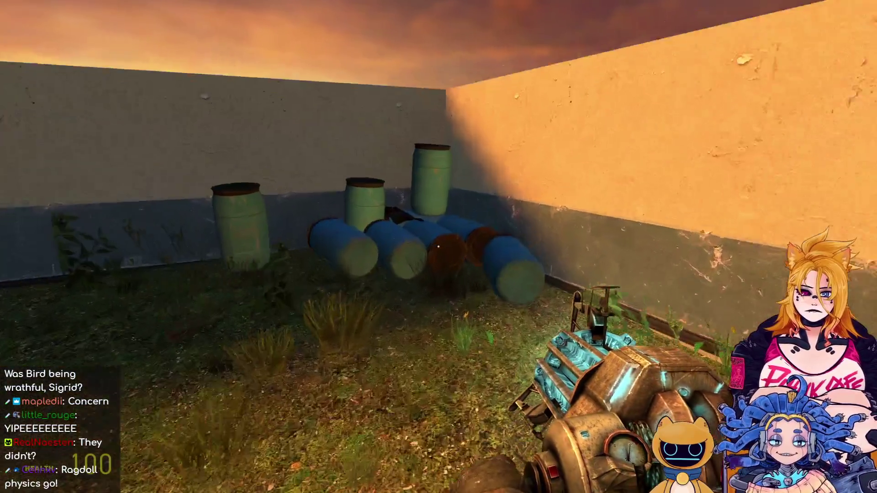
left_click_drag(438, 247, 439, 247)
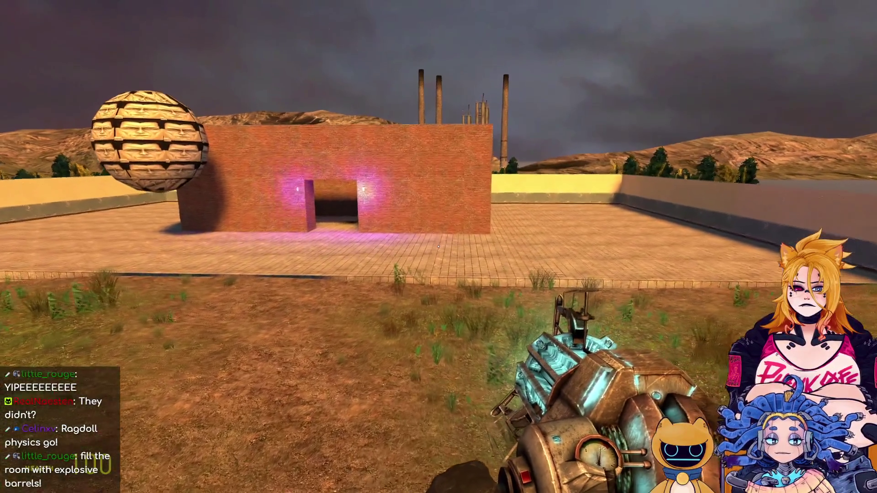
left_click(438, 246)
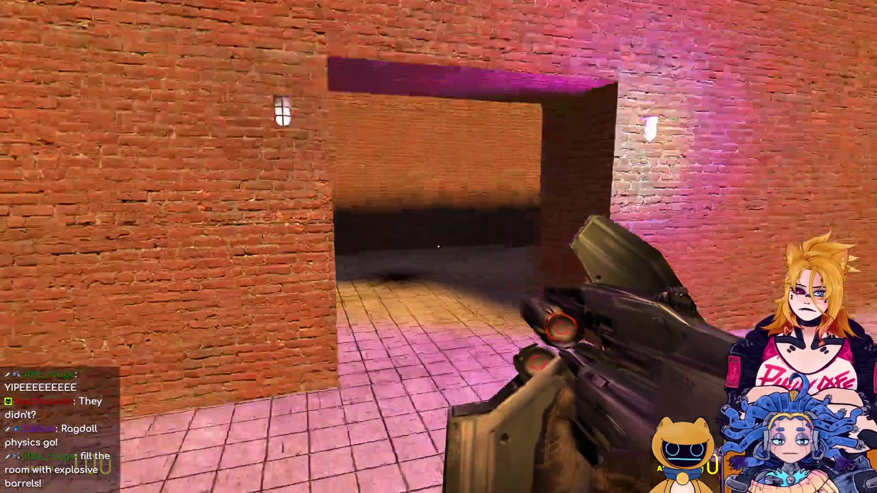
key("q")
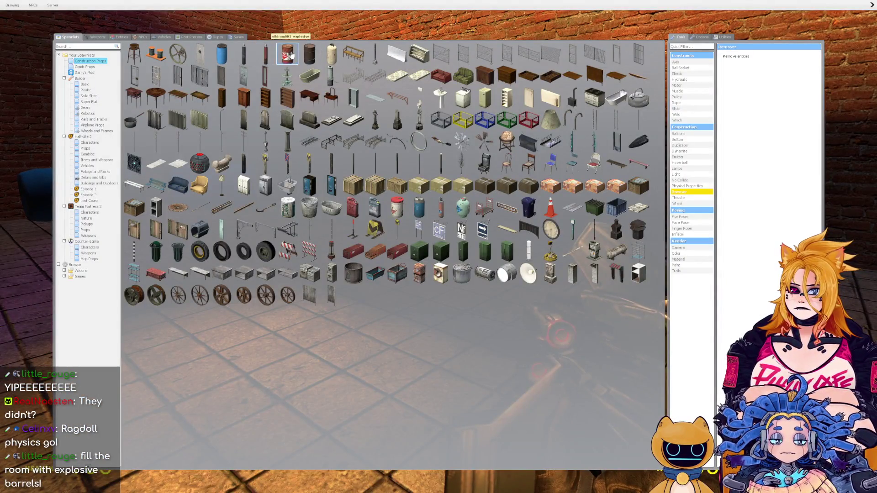
Fill the brick room floor with red and blue explosive barrels.
left_click(320, 65)
left_click(439, 246)
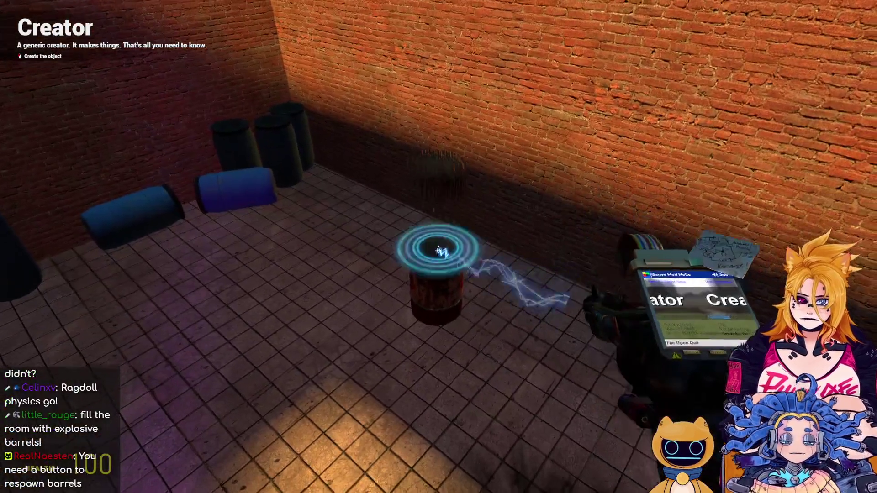
left_click(438, 246)
left_click(439, 247)
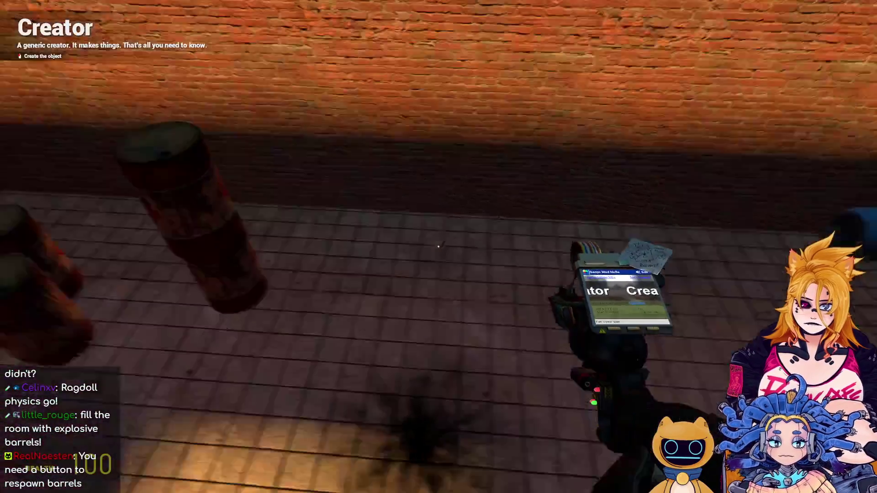
left_click(439, 247)
left_click(439, 247)
left_click(439, 247)
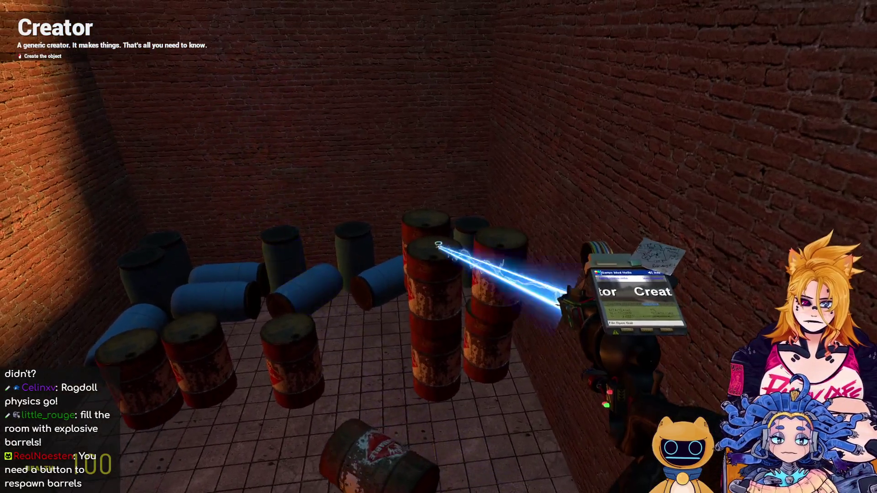
Add two more barrels, back out through the doorway into the blast, and respawn.
left_click(439, 247)
left_click(438, 247)
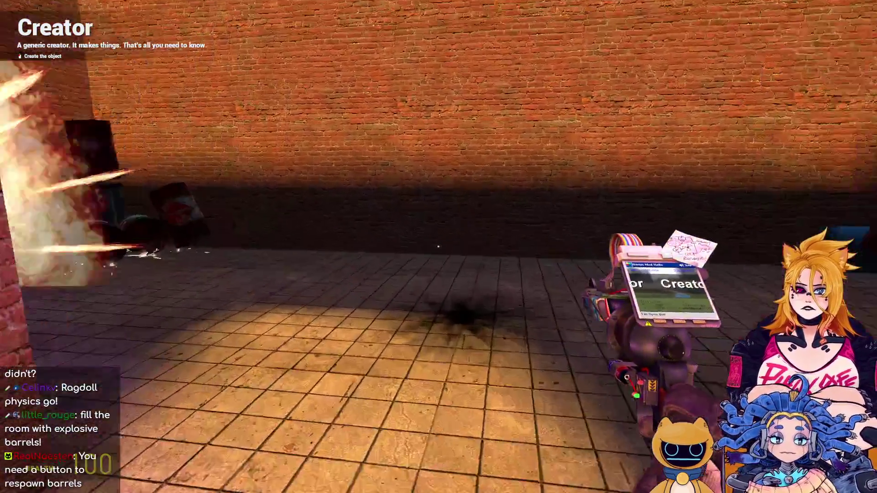
key("s")
key("s")
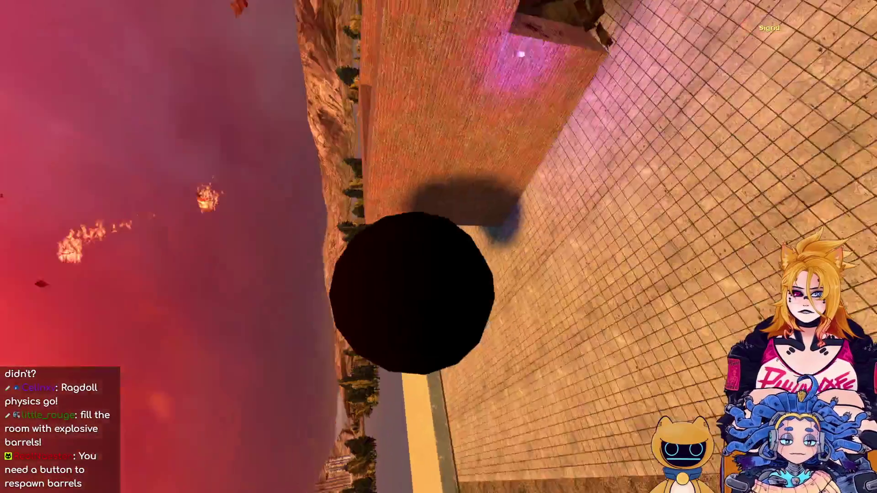
key("space")
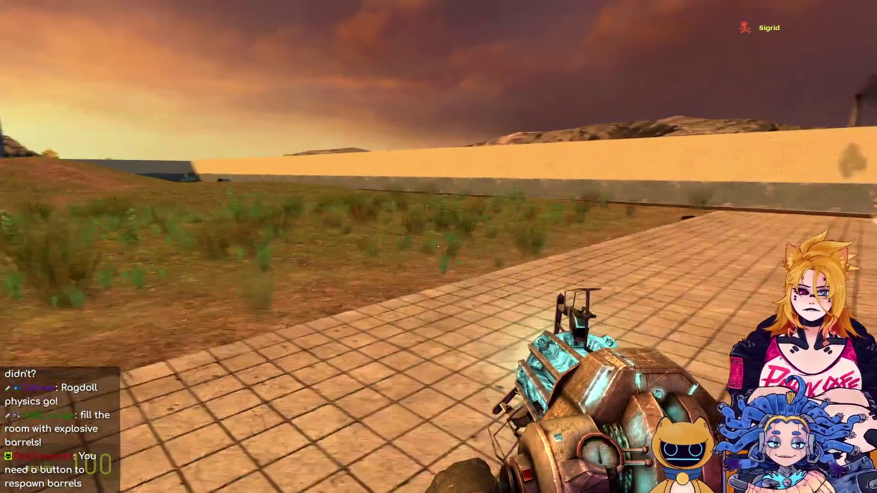
Open the NPCs list's Courage the Cowardly Dog category and spawn a first NPC to inspect.
key("q")
left_click(140, 37)
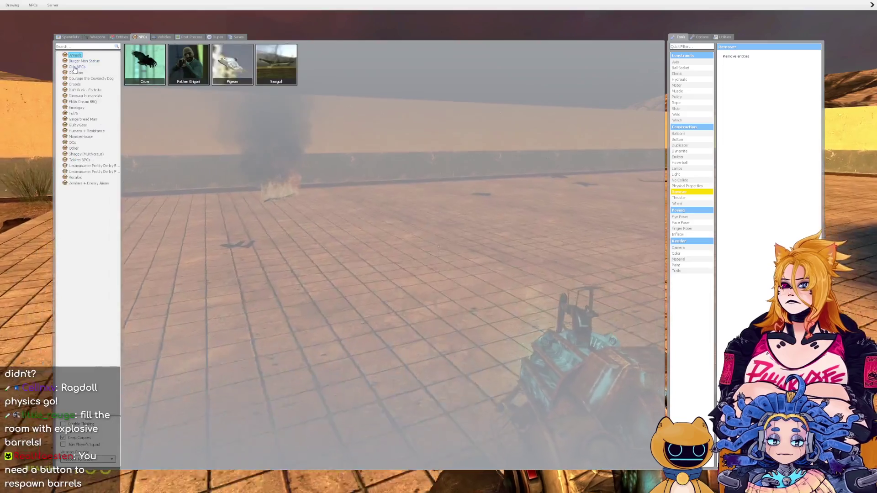
left_click(77, 73)
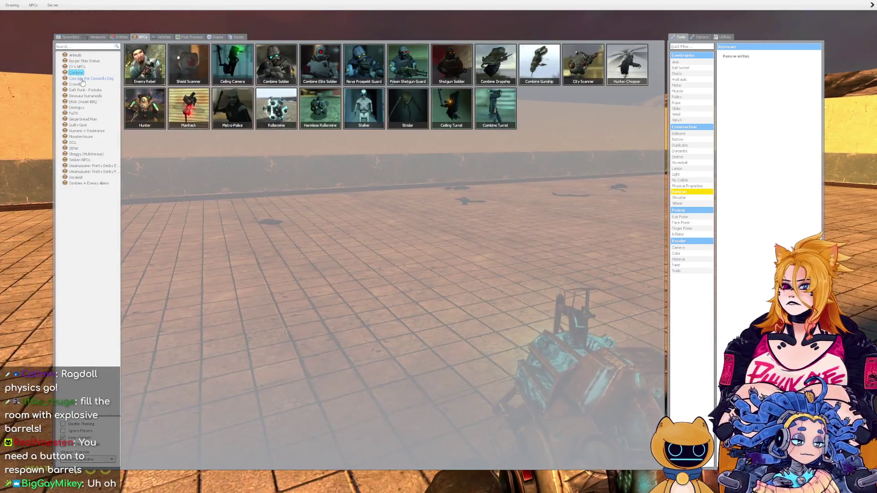
left_click(84, 80)
key("q")
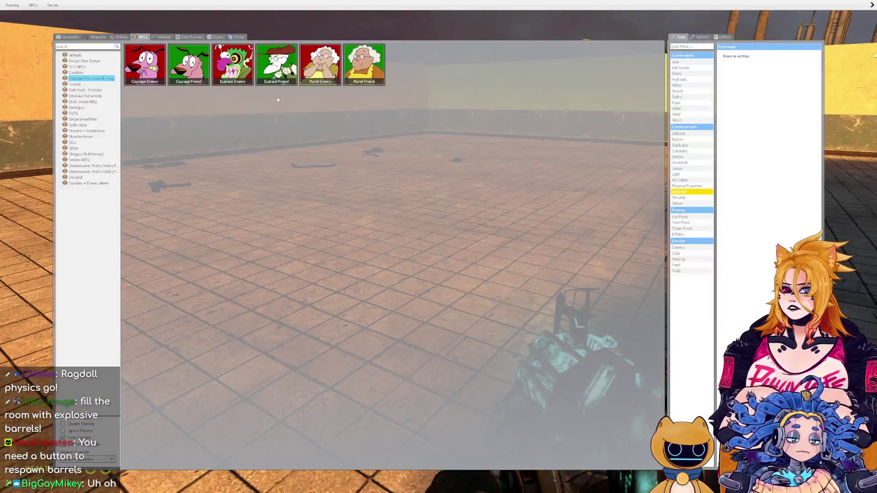
key("q")
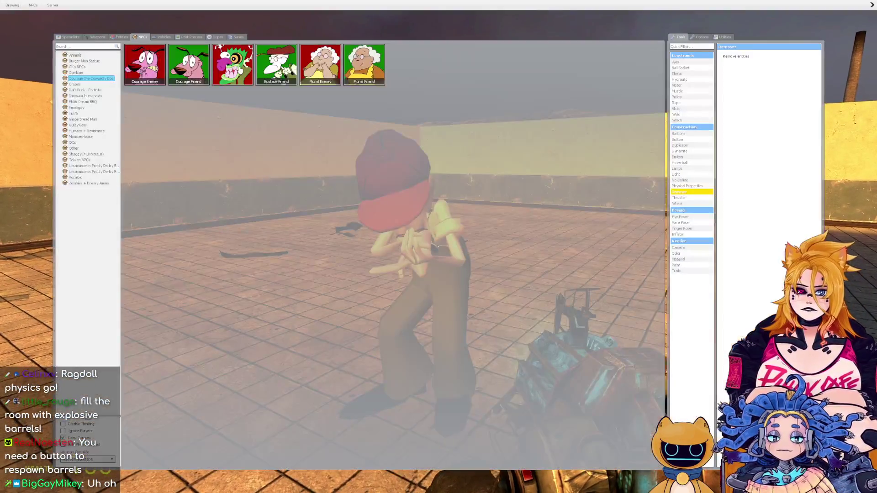
key("q")
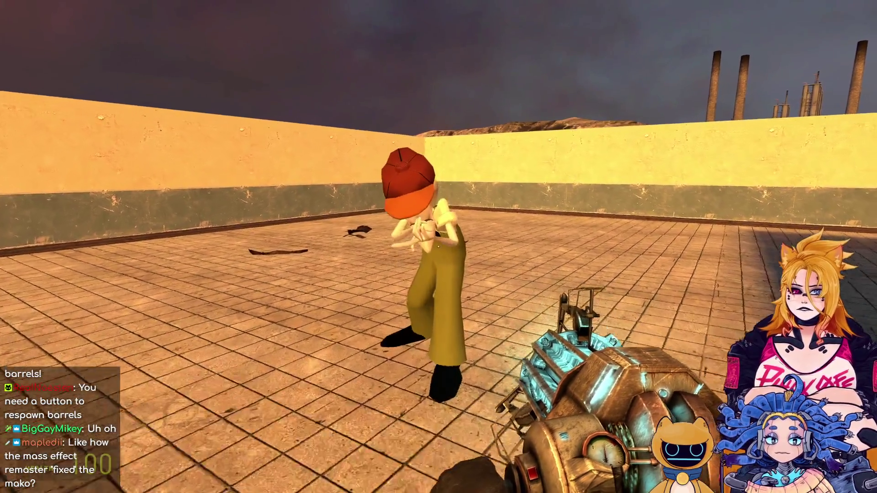
key("s")
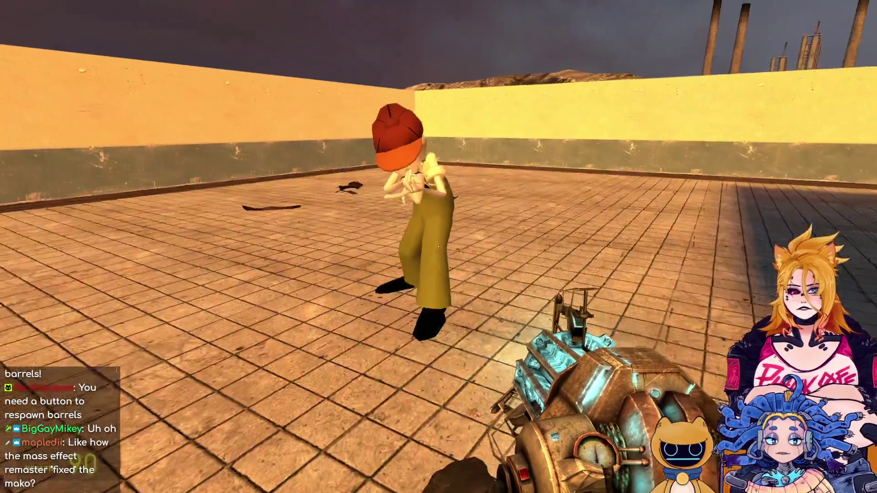
Spawn another Eustace NPC and blow it up with a grenade.
key("q")
left_click(265, 66)
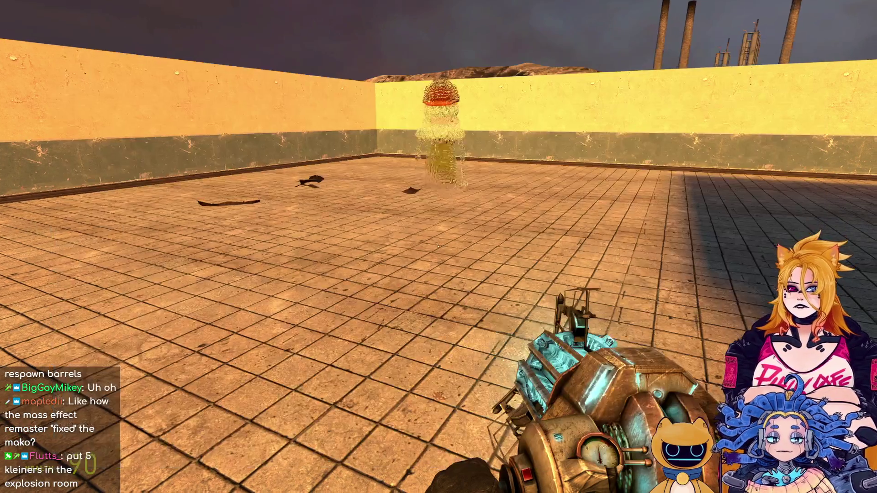
key("w")
key("s")
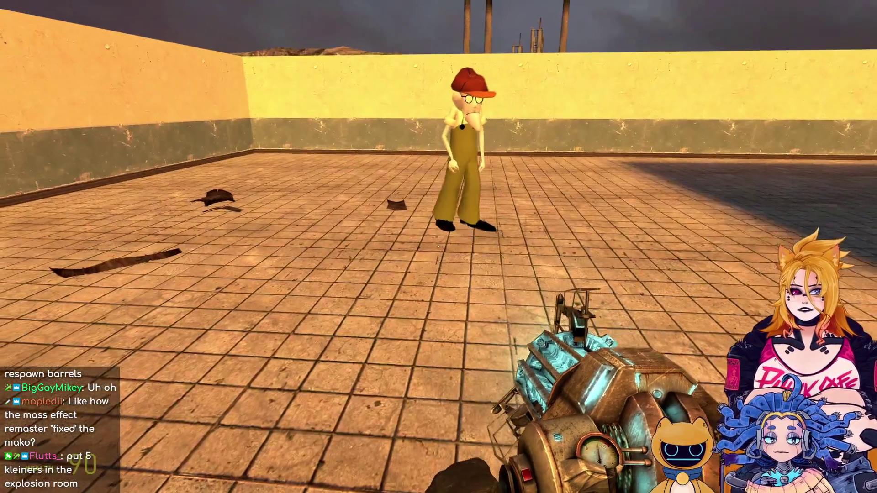
key("4")
key("5")
left_click(439, 246)
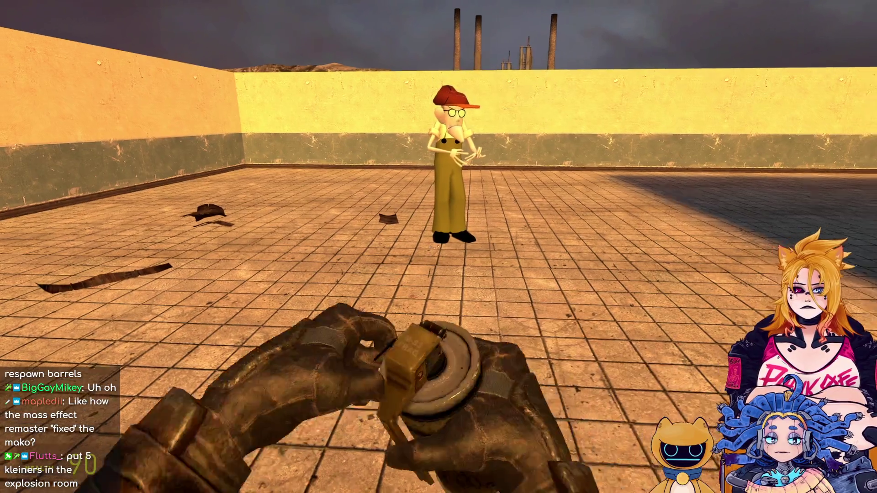
key("s")
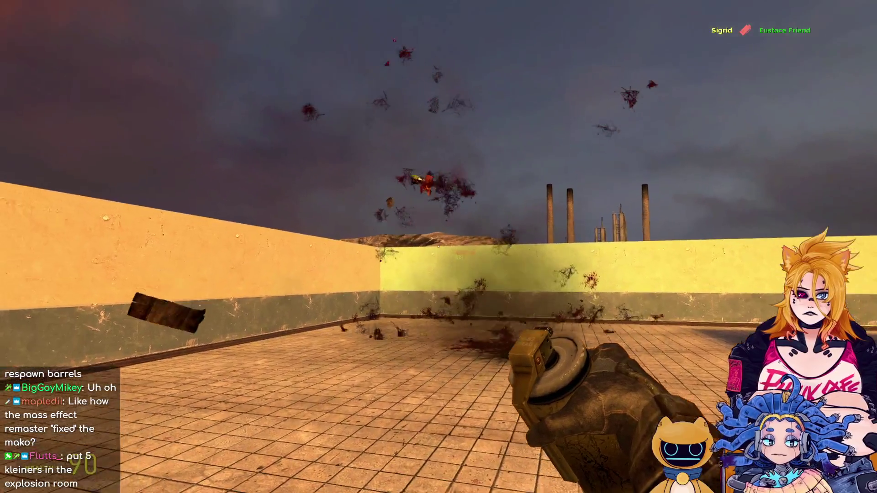
Spawn Muriel, fling a ragdoll with the gravity gun, and shoot Muriel with the pulse rifle.
key("q")
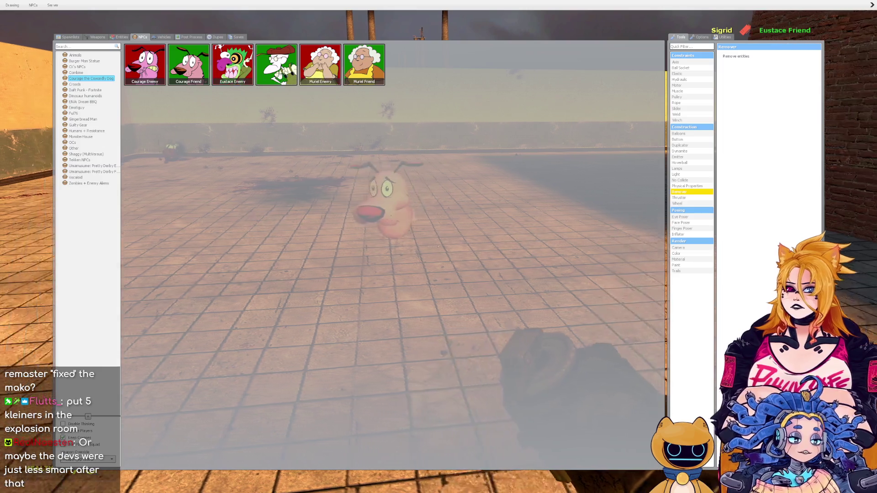
left_click(365, 74)
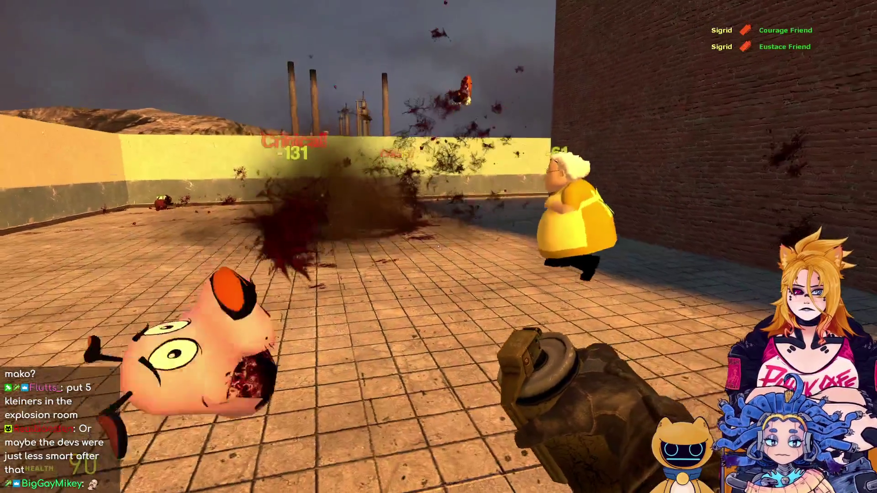
key("w")
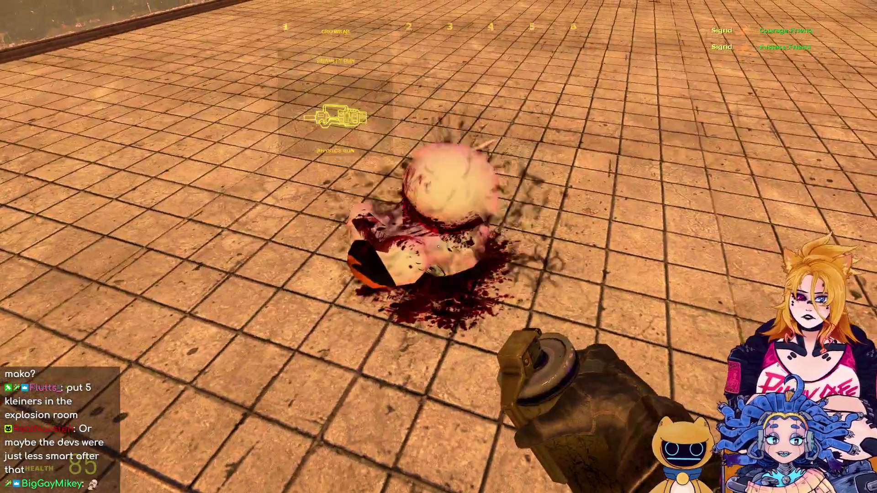
key("q")
right_click(438, 247)
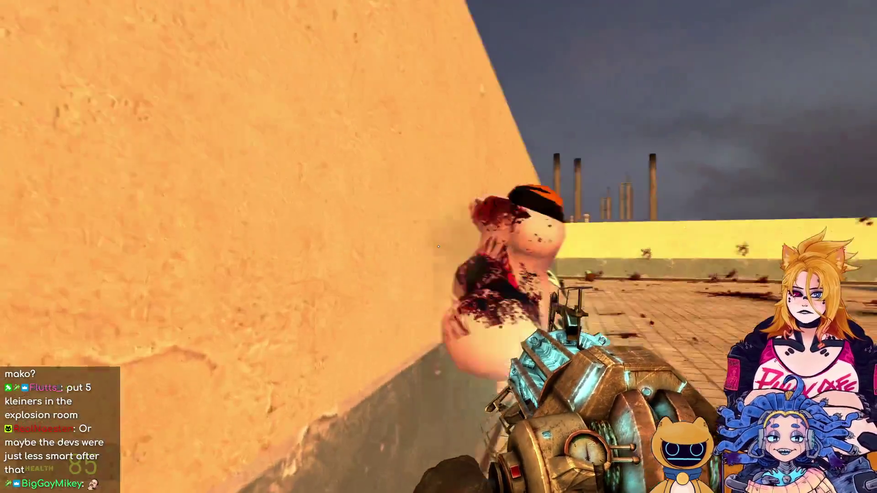
right_click(439, 247)
right_click(439, 247)
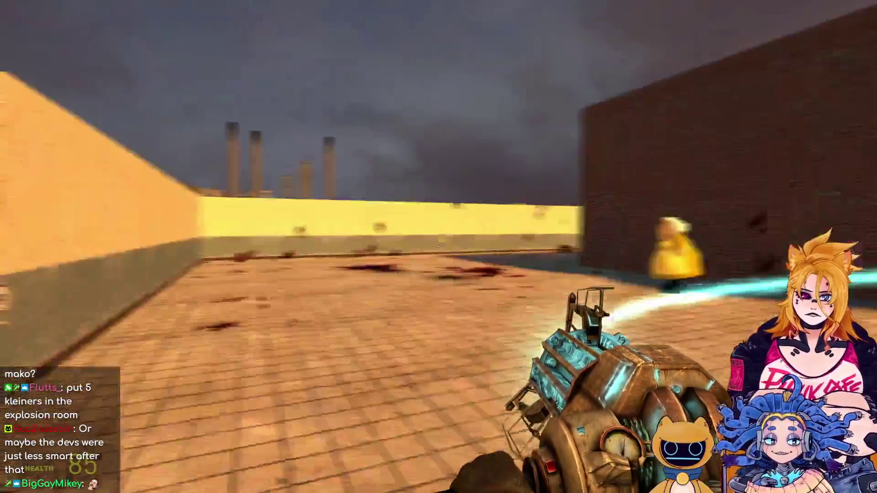
left_click(438, 247)
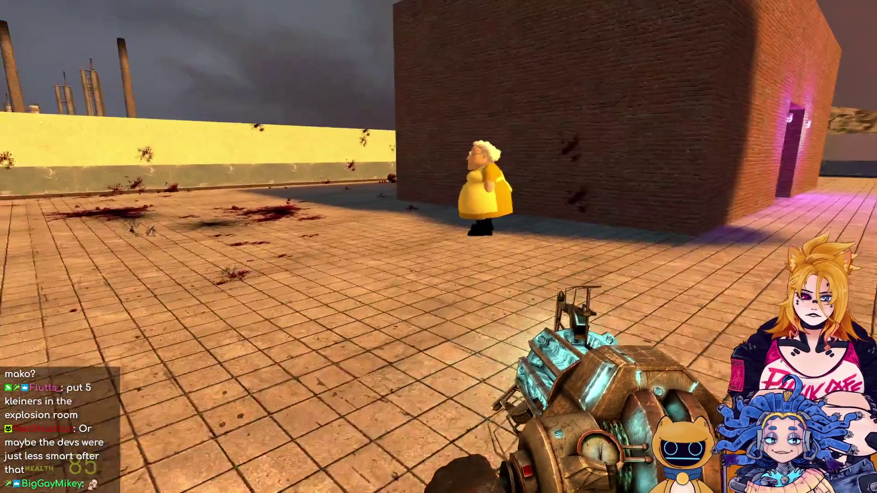
key("2")
key("2")
left_click(438, 247)
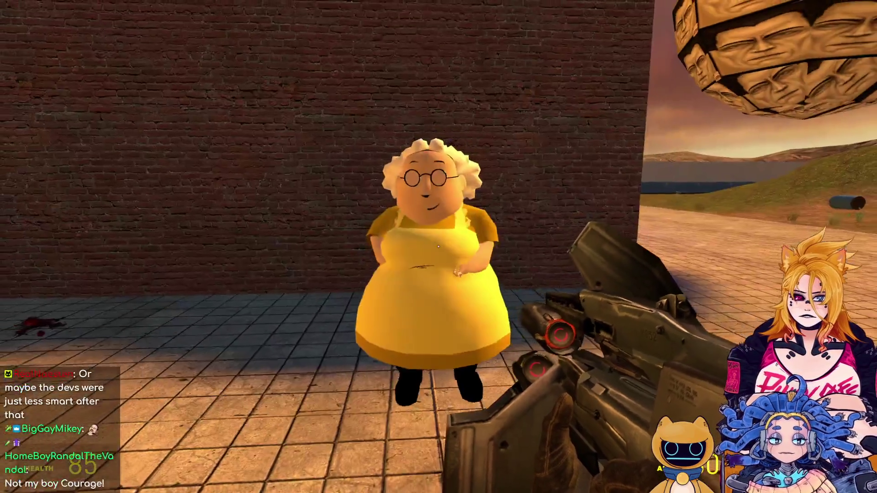
left_click(438, 247)
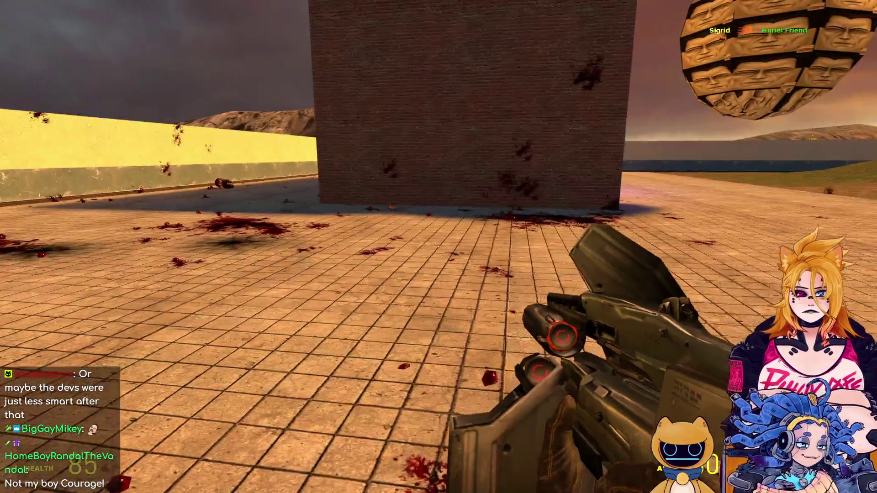
Spawn and shoot the Eustace Enemy NPC by the wall, then list the Combine NPCs.
key("q")
left_click(232, 64)
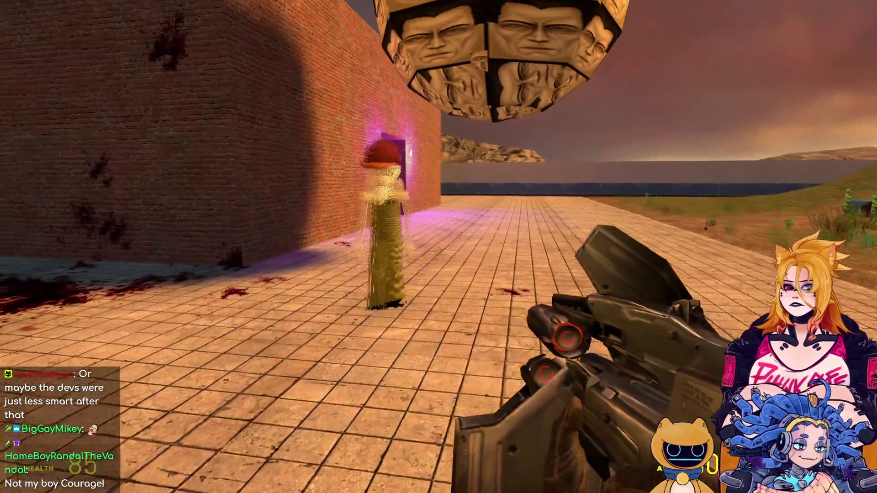
left_click(439, 247)
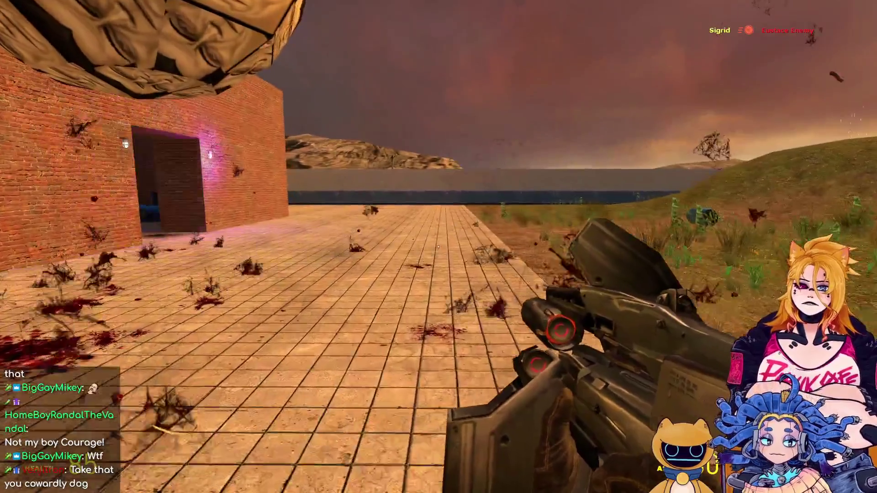
key("q")
left_click(87, 73)
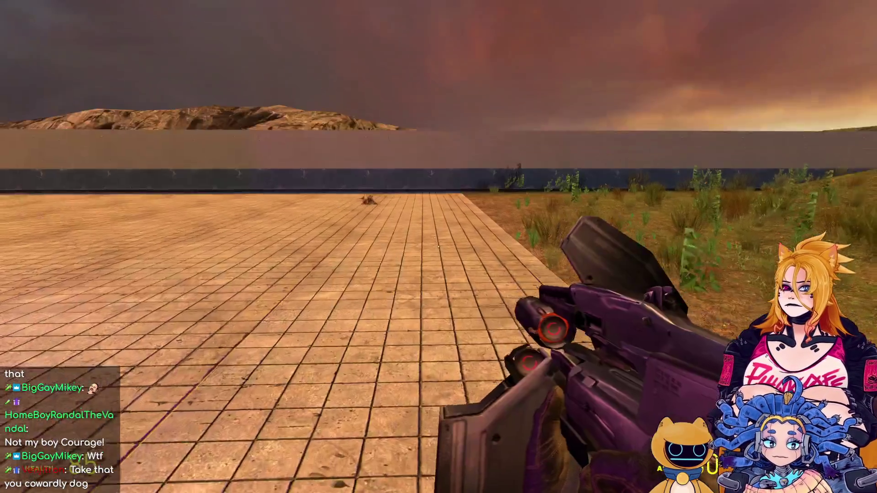
Spawn a Combine soldier and a Stalker, then shoot the Stalker to pieces.
key("q")
left_click(276, 64)
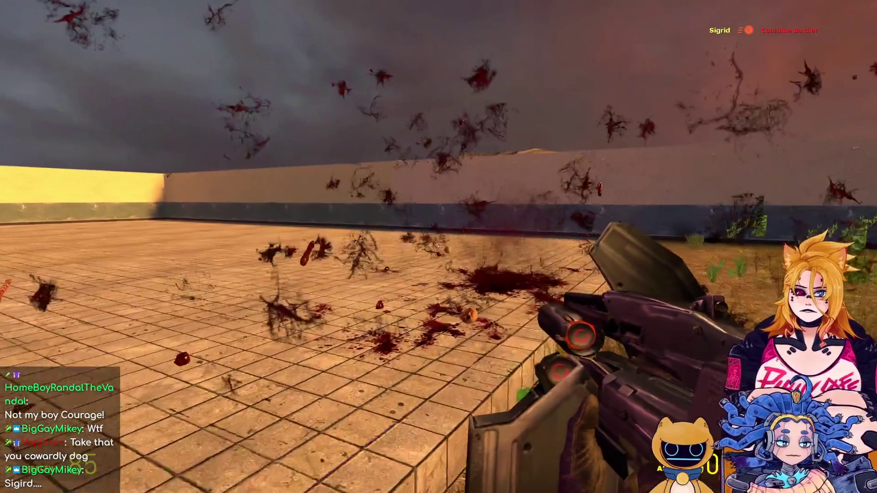
key("q")
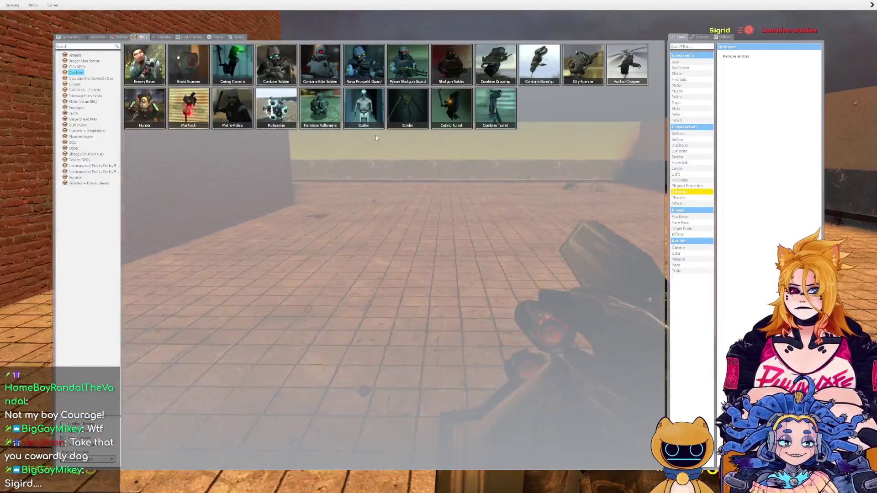
left_click(359, 114)
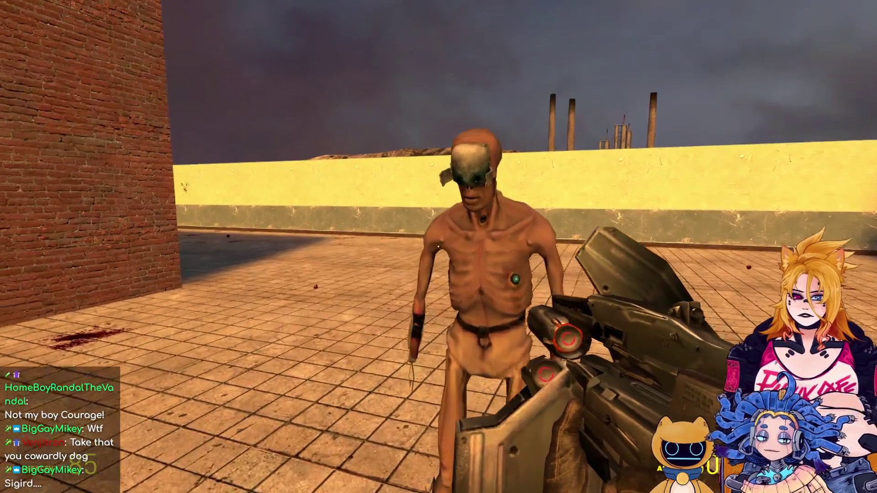
left_click(438, 247)
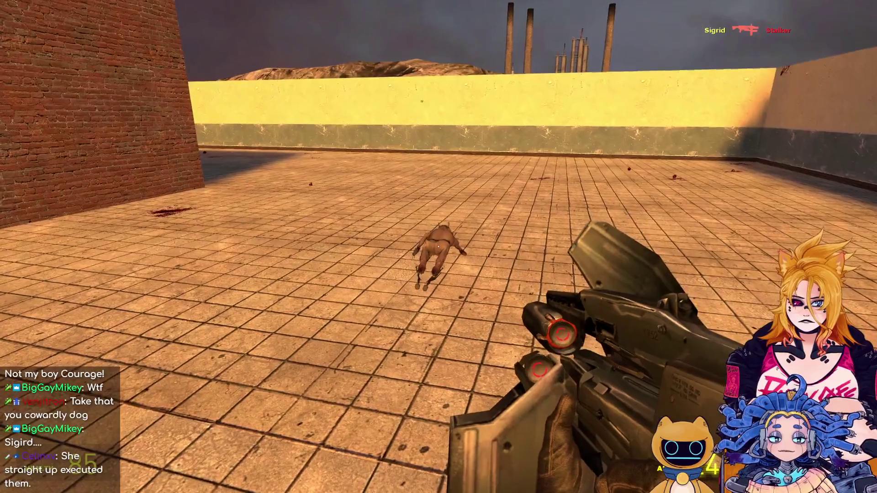
left_click(439, 246)
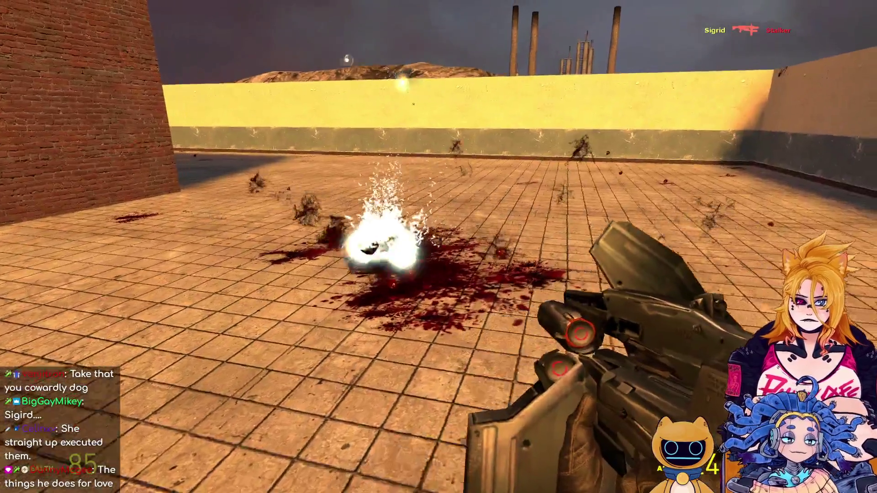
Place a Combine turret in front of the player and list the Humans + Resistance NPCs.
key("q")
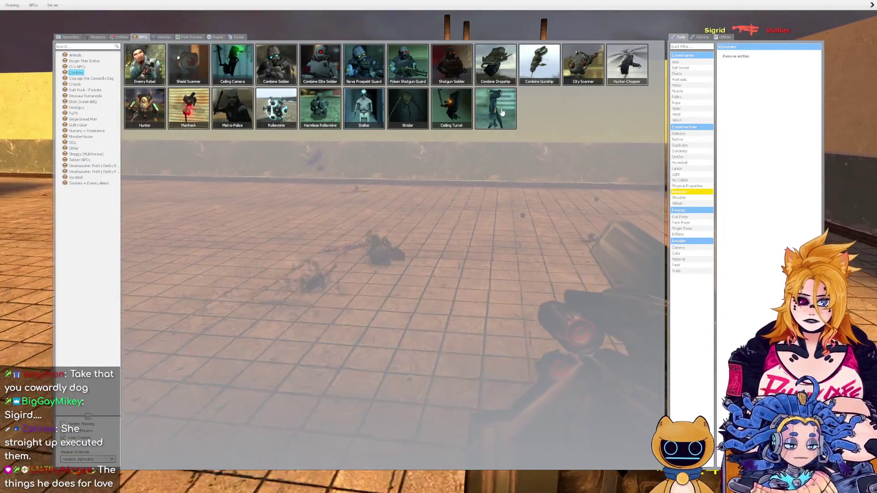
left_click(496, 106)
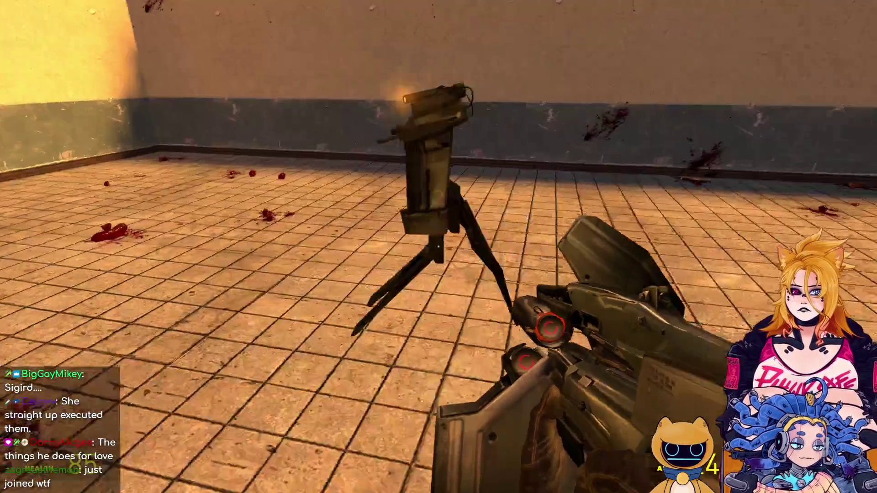
key("q")
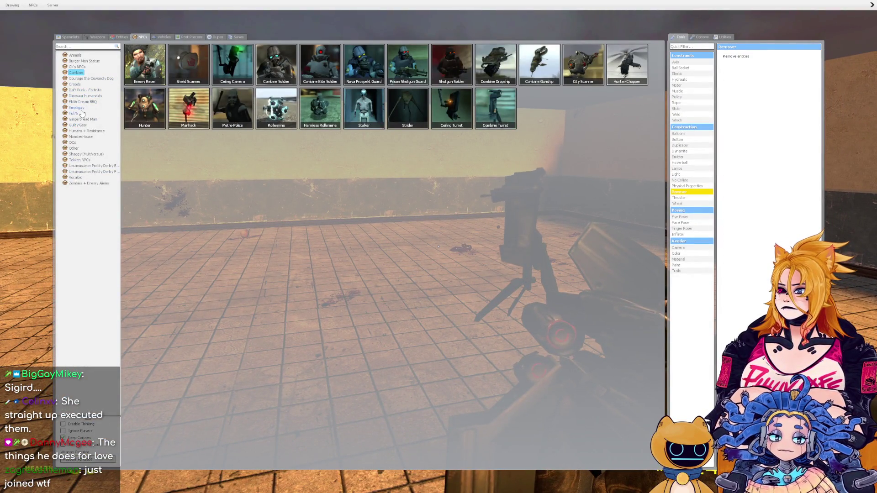
left_click(87, 131)
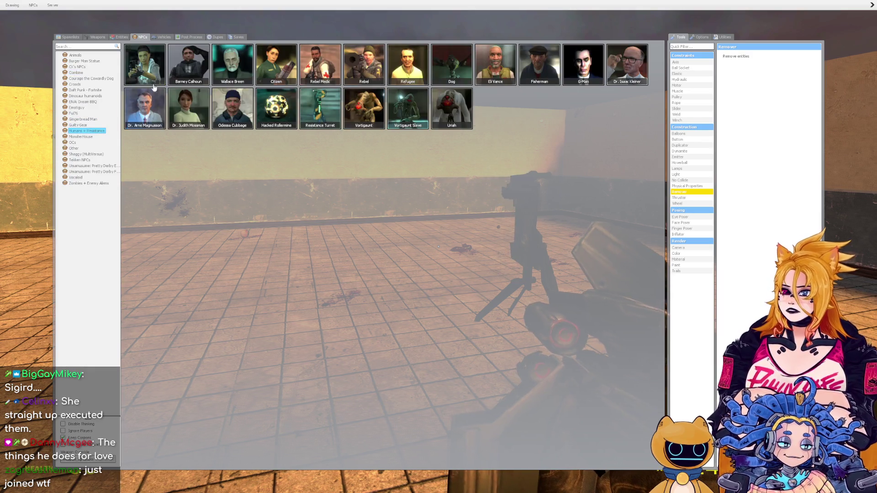
Spawn Wallace Breen, fire at the NPCs by the far wall, and walk to the brick doorway.
left_click(226, 65)
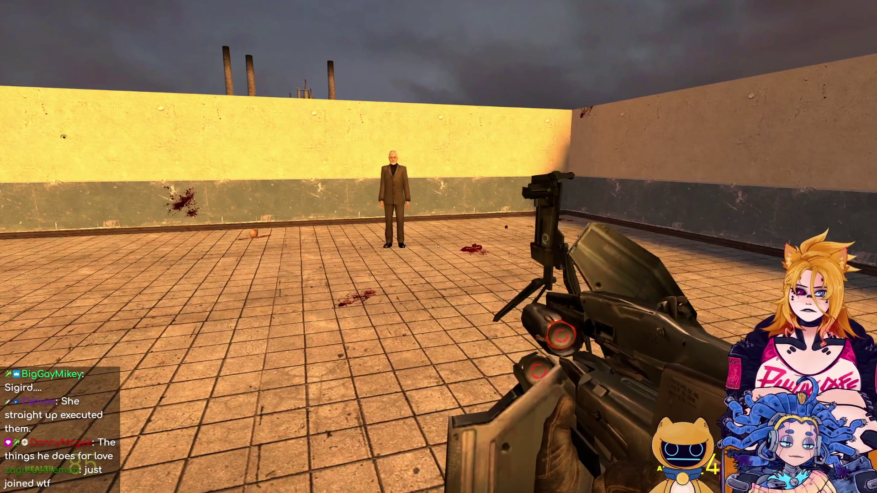
key("q")
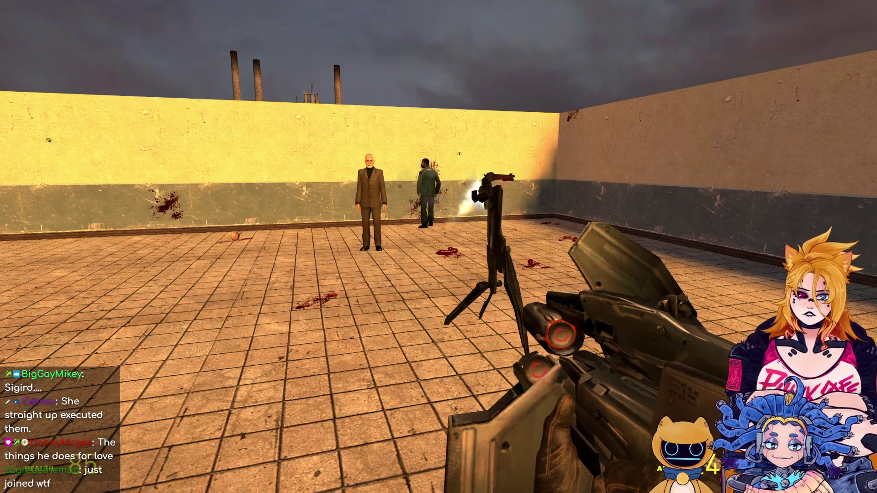
left_click(439, 247)
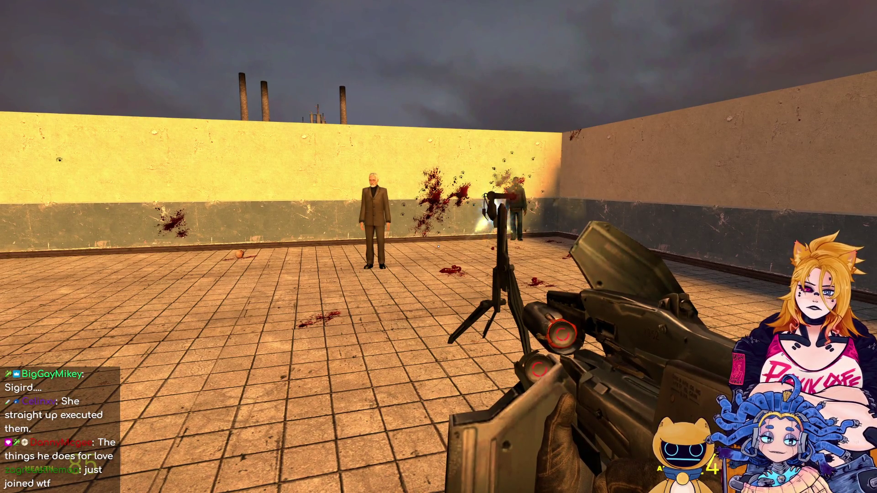
key("w")
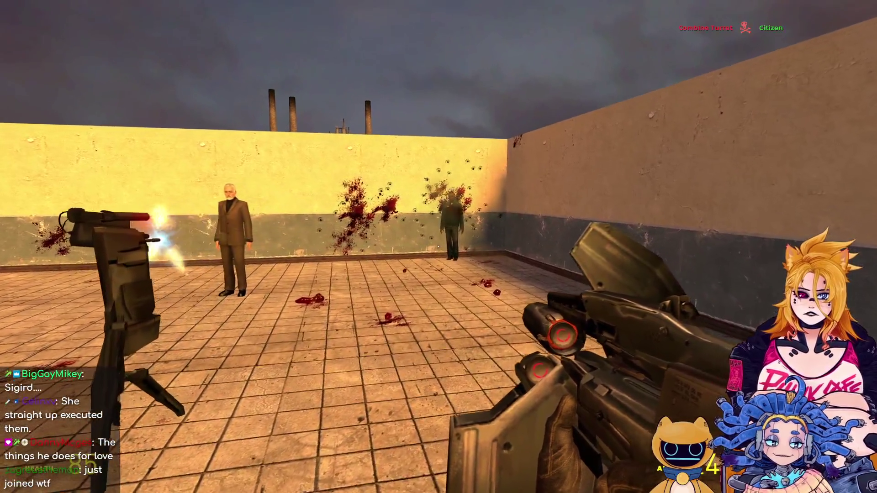
key("w")
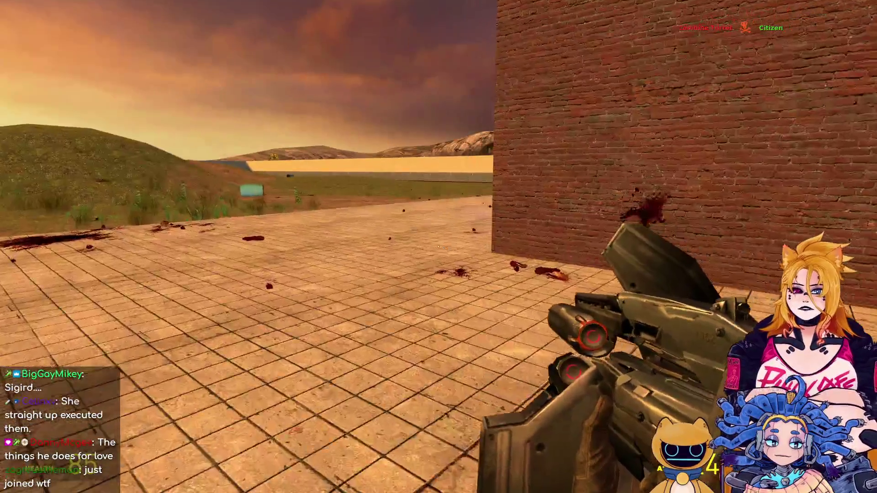
key("w")
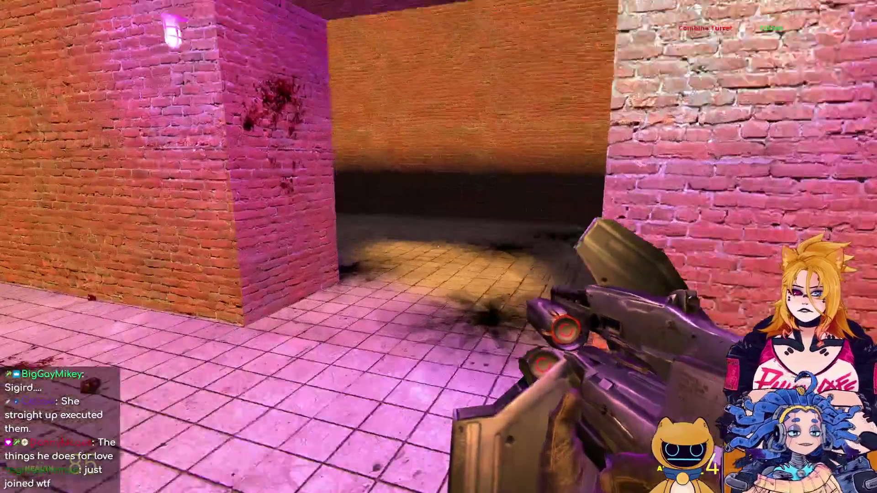
key("q")
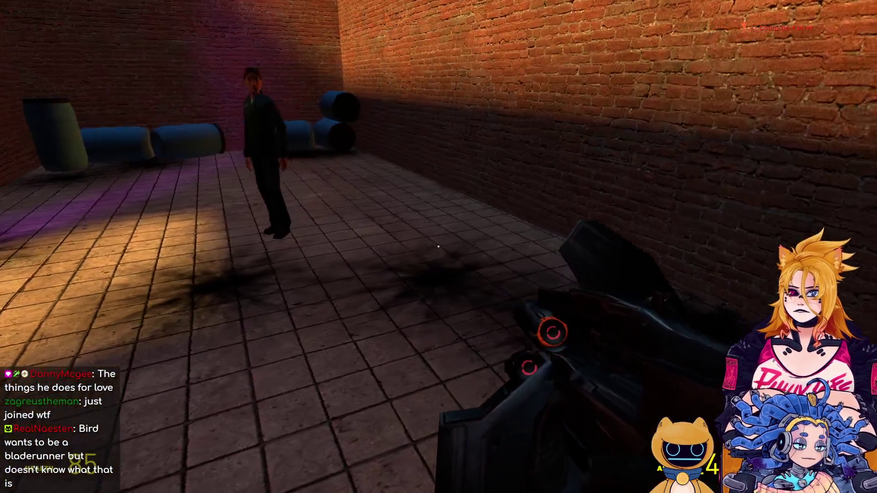
Spawn two Combine turrets in the barrel room and delete each with the Remover tool.
key("q")
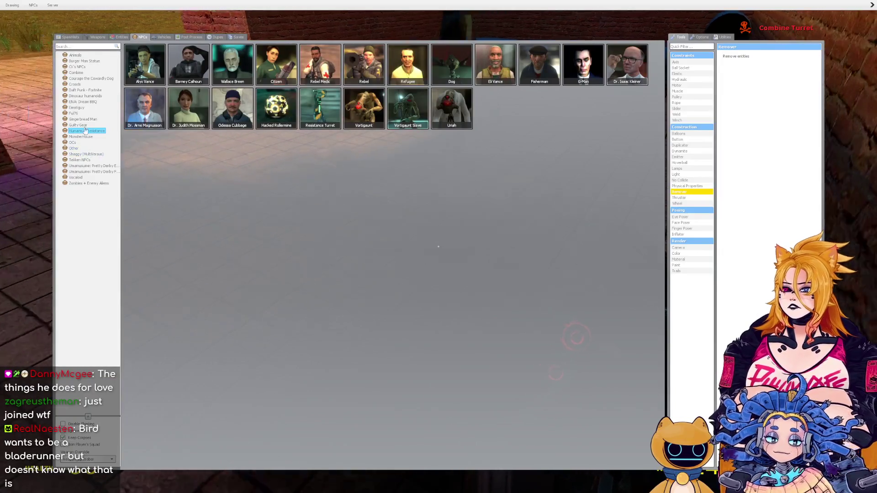
left_click(87, 102)
left_click(91, 78)
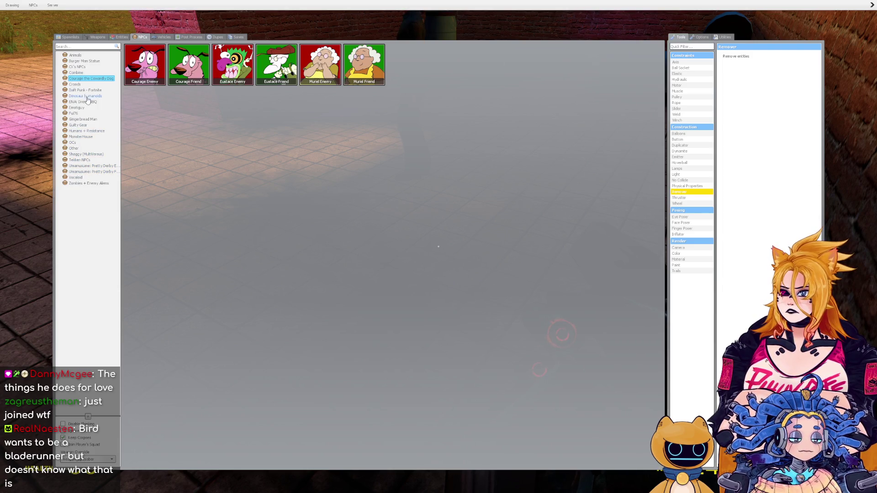
left_click(76, 73)
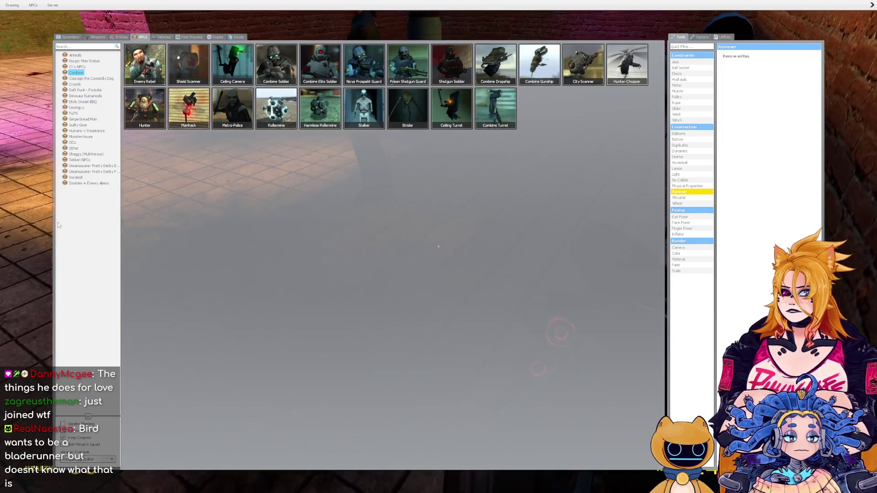
key("q")
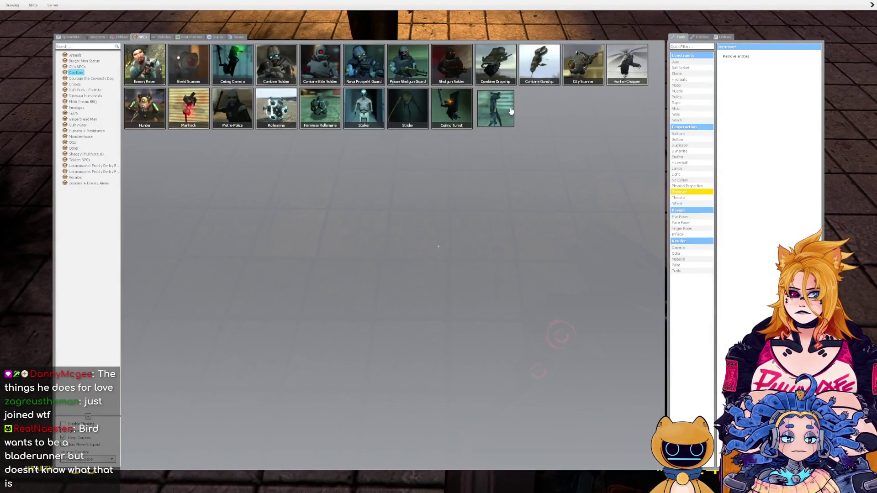
left_click(511, 111)
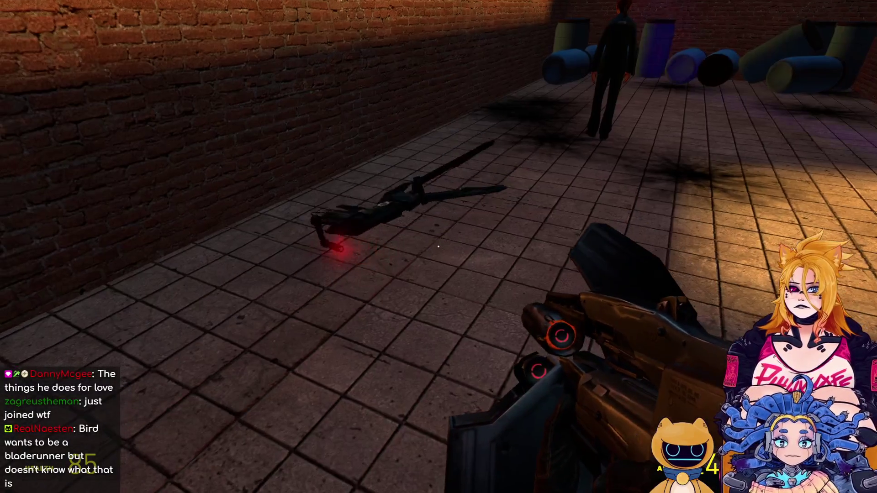
left_click(438, 247)
key("q")
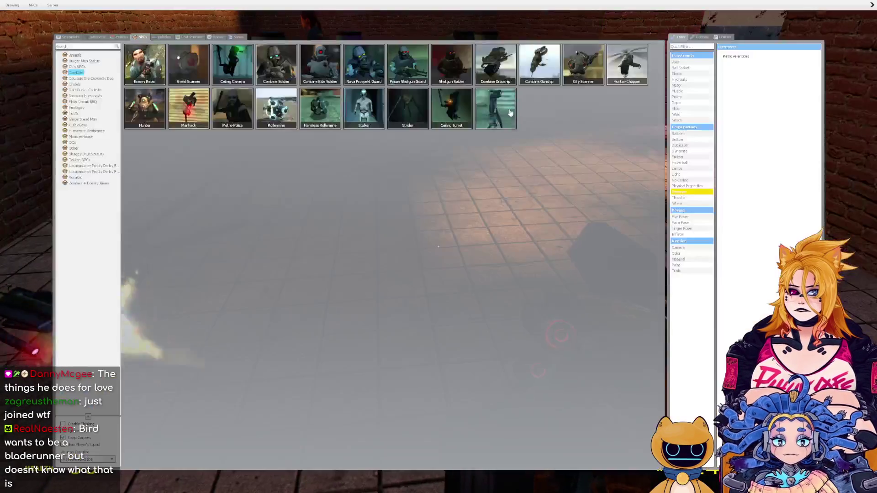
left_click(502, 112)
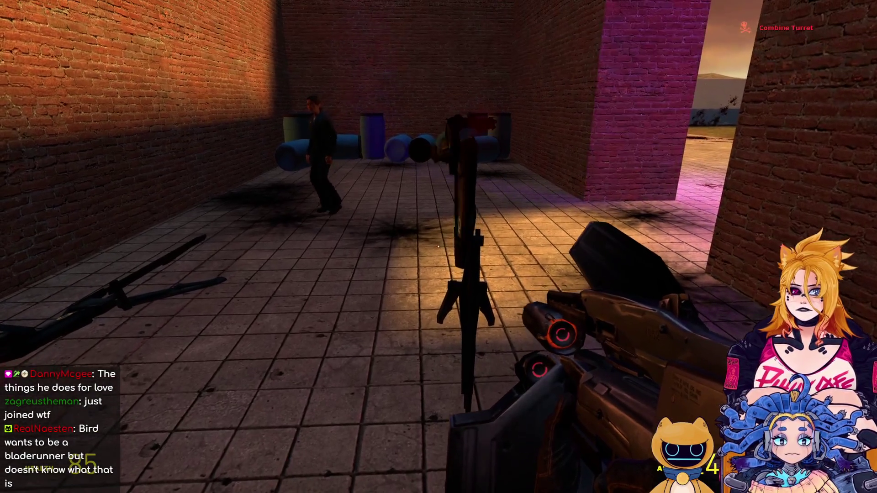
left_click(439, 246)
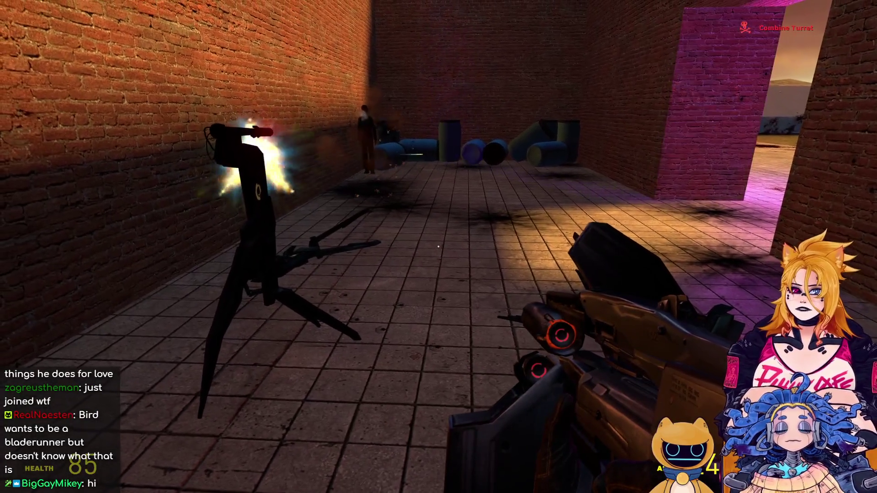
Walk out to the grass and back through the doorway to set off the barrel blast, then pause.
key("w")
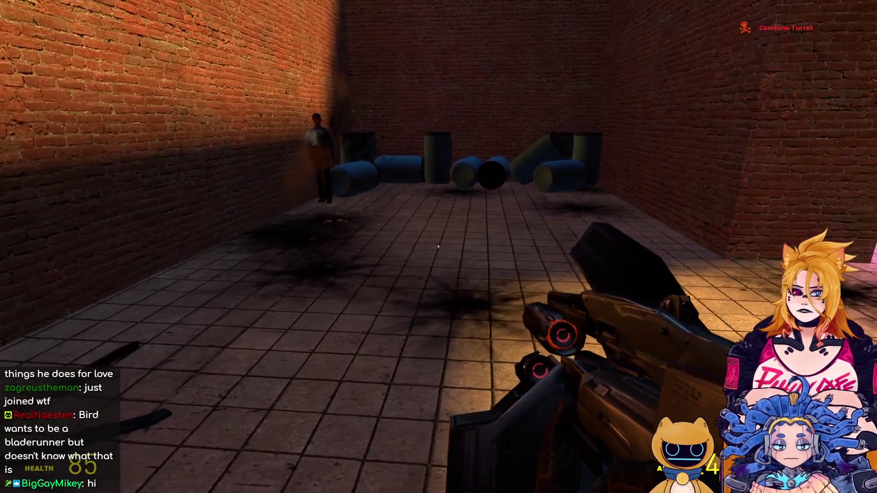
key("w")
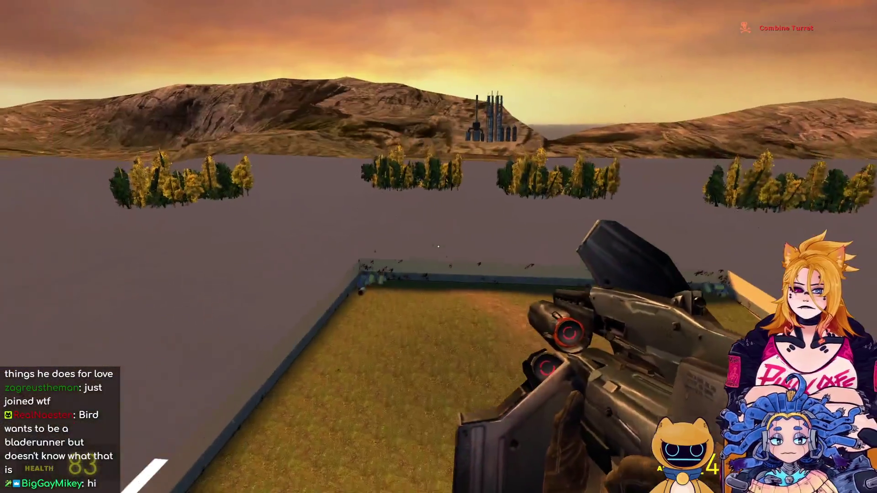
key("w")
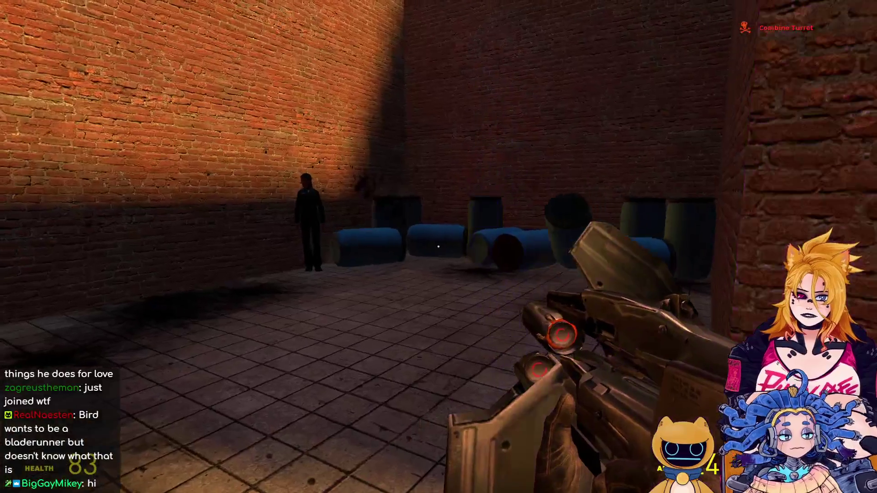
left_click(438, 246)
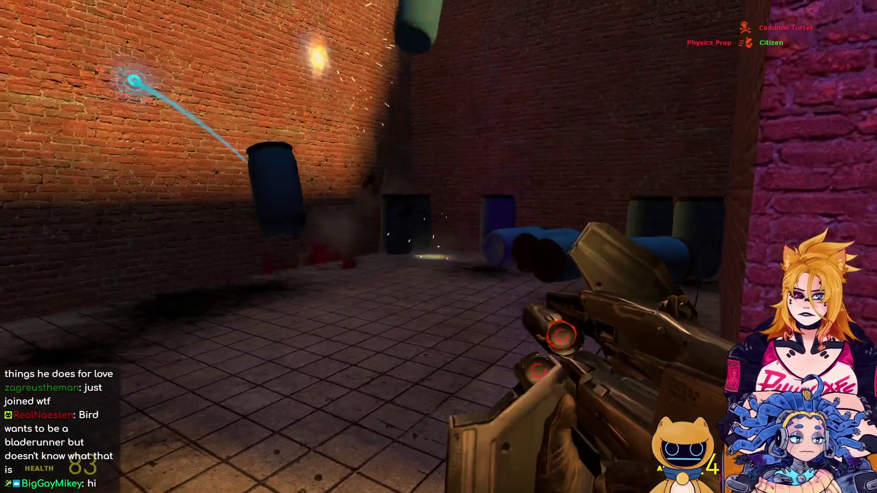
key("Escape")
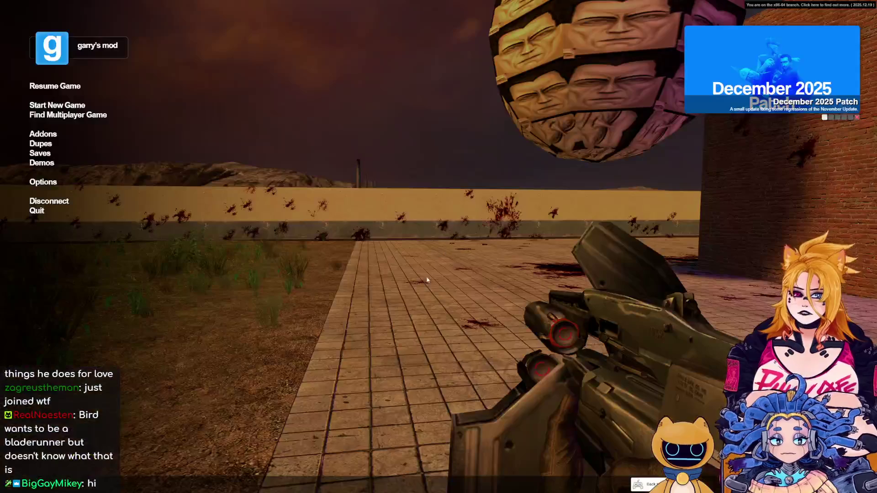
Resume the game and close the trigger's Object Properties Outputs dialog in Hammer.
key("Escape")
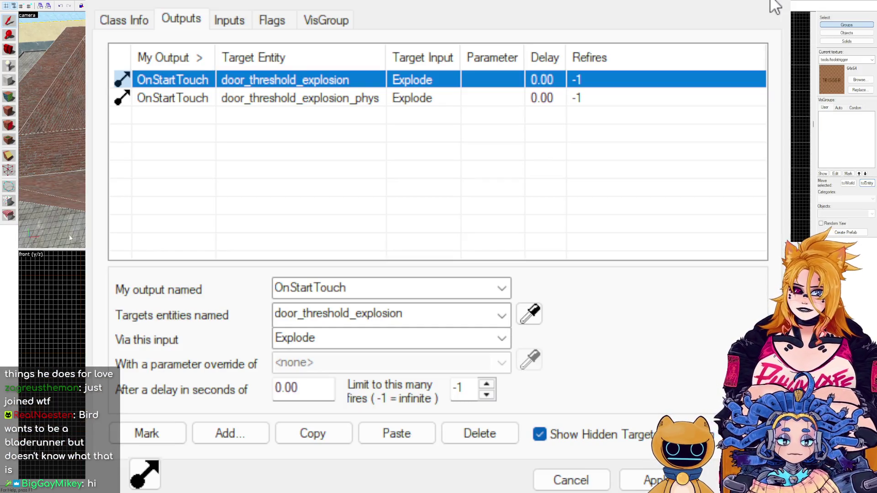
key("Escape")
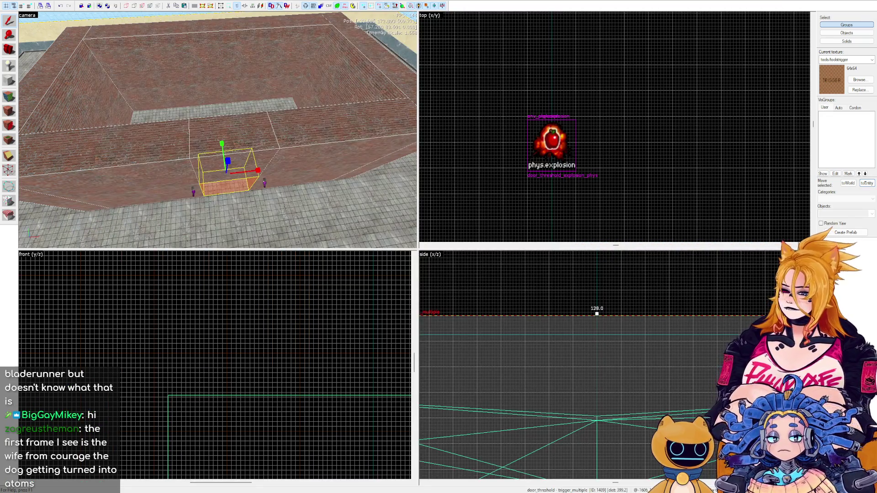
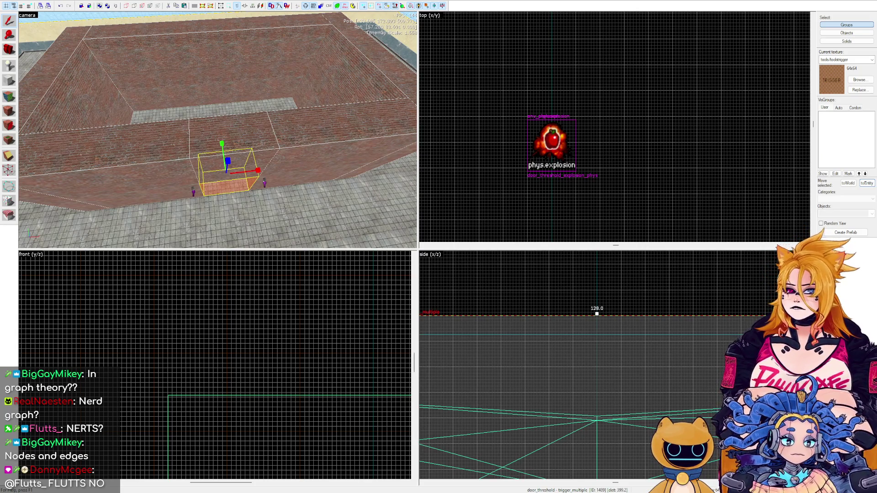
Place a new point entity on the floor in front of the trigger doorway.
left_click_drag(218, 130, 169, 114)
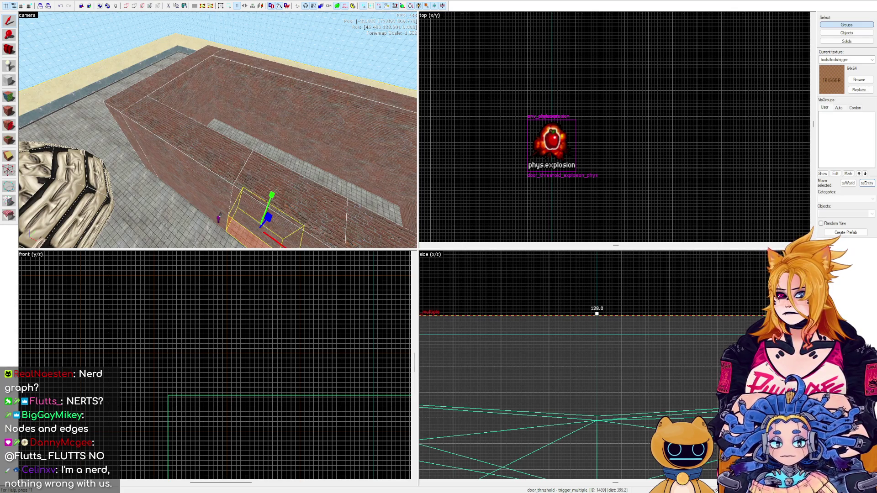
key("w")
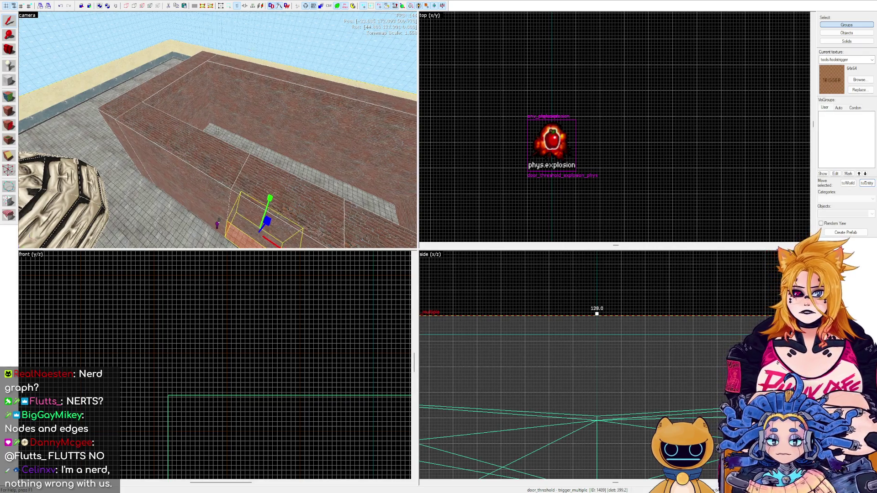
key("s")
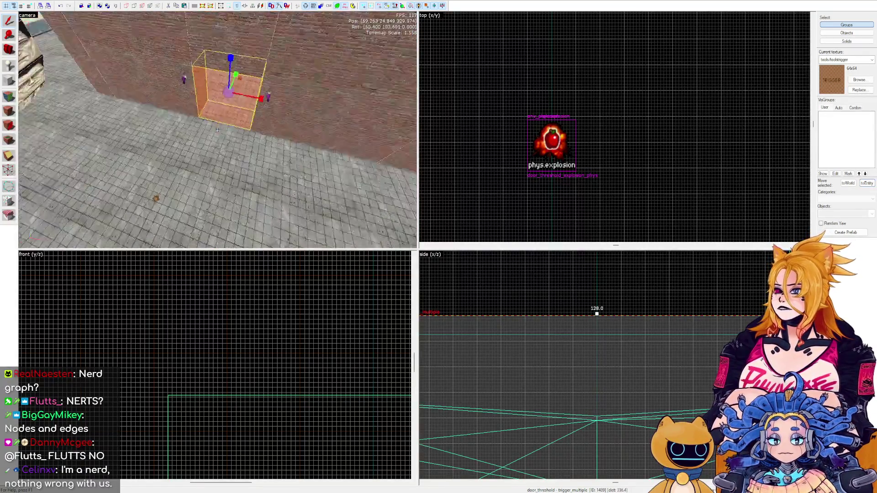
key("z")
left_click(10, 68)
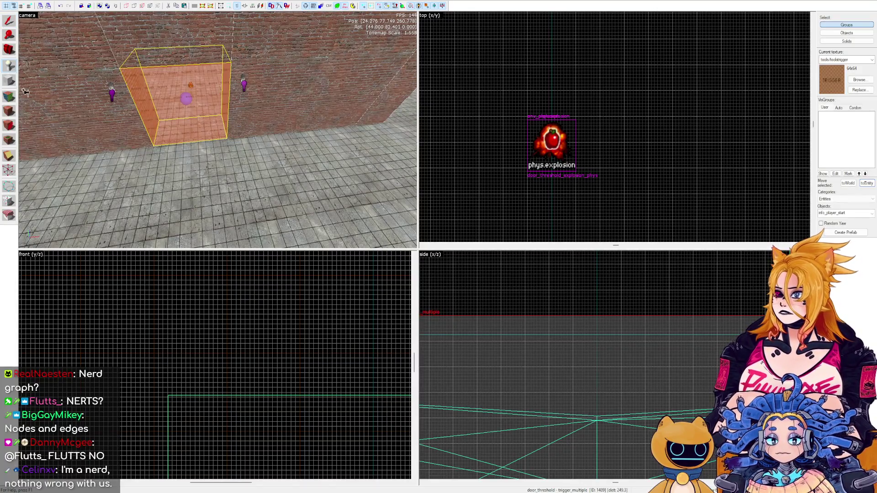
left_click(198, 185)
Change the new entity's class to info_node.
key("shift+s")
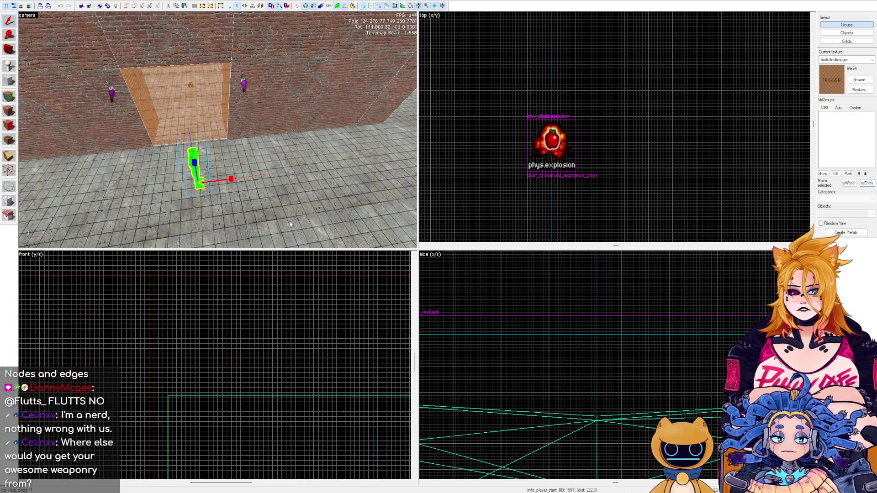
key("ctrl+z")
key("z")
key("w")
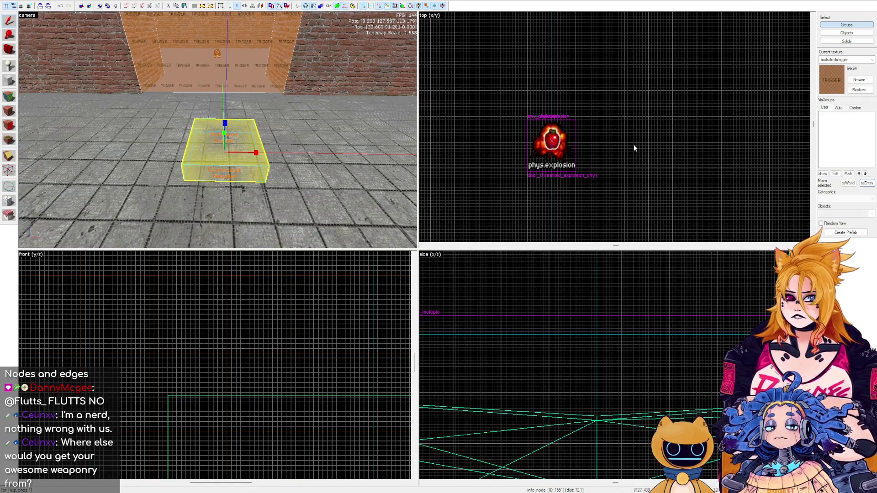
Raise the first info_node slightly above the floor in the side view.
scroll(666, 401, "up", 6)
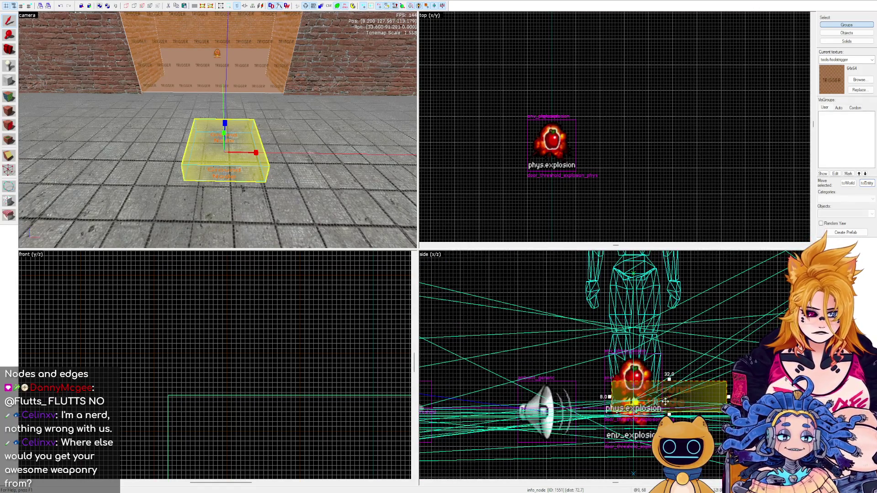
left_click_drag(668, 393, 669, 361)
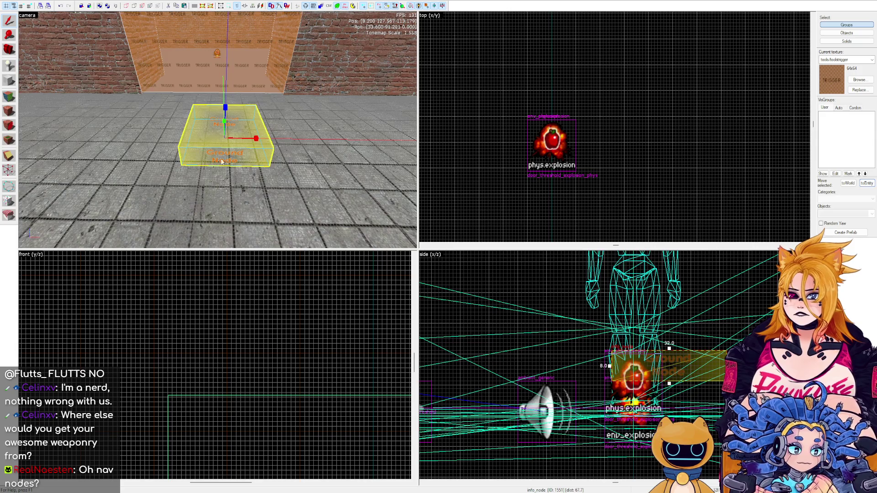
scroll(694, 356, "down", 4)
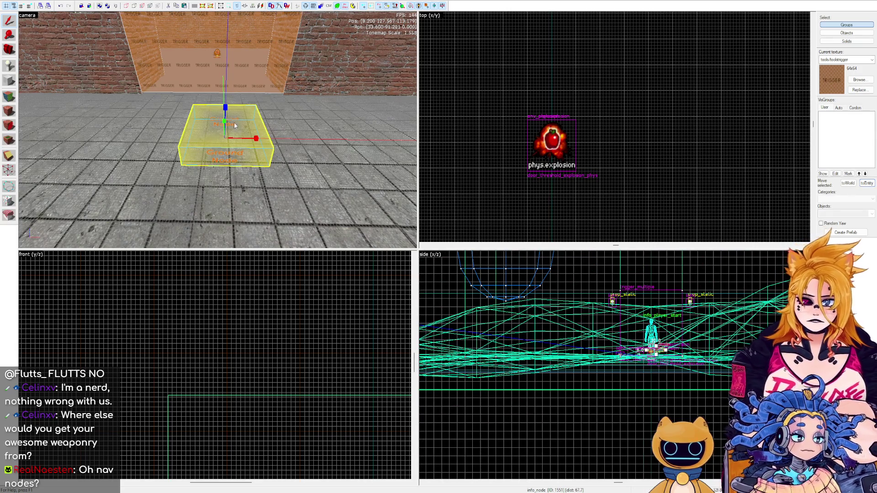
Place about six more info_nodes across the room floor, near the far wall and down the hall.
key("s")
key("z")
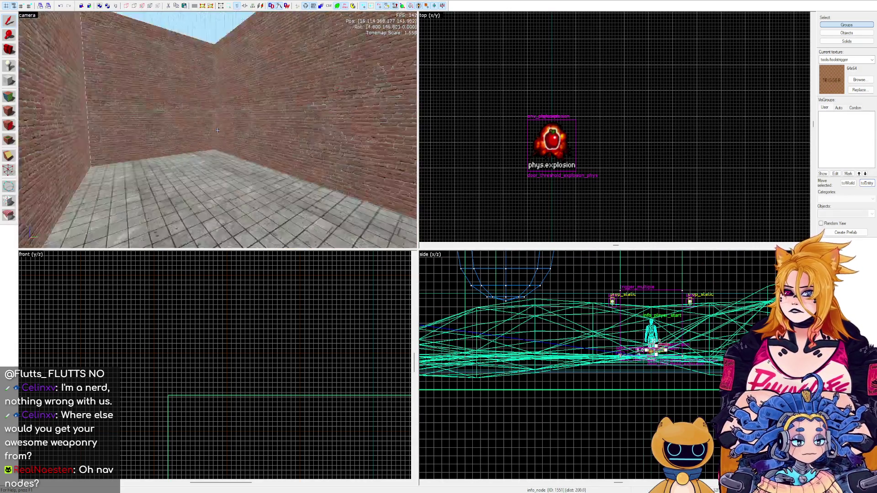
left_click(218, 130)
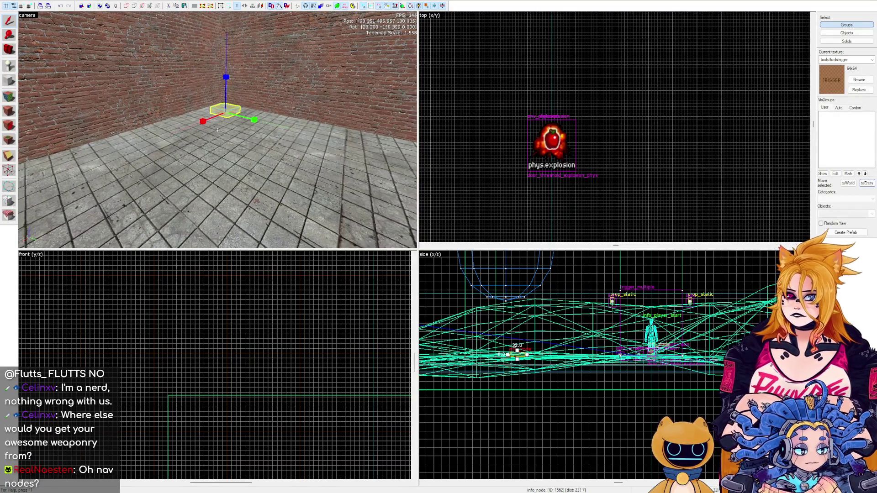
left_click(218, 130)
key("z")
left_click(177, 94)
left_click(270, 91)
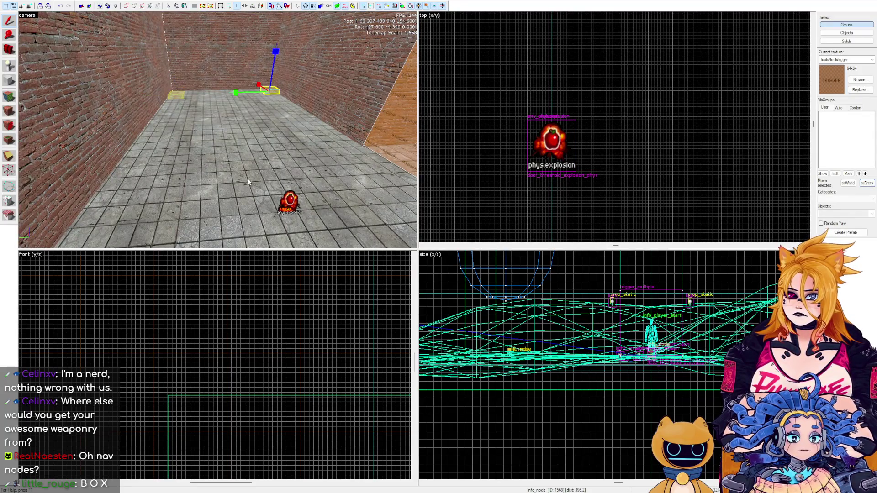
left_click(249, 171)
key("z")
left_click(217, 130)
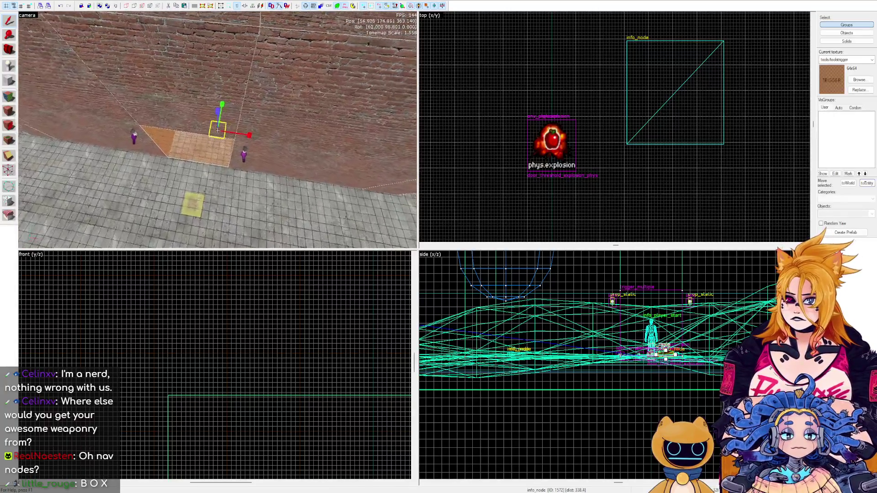
key("z")
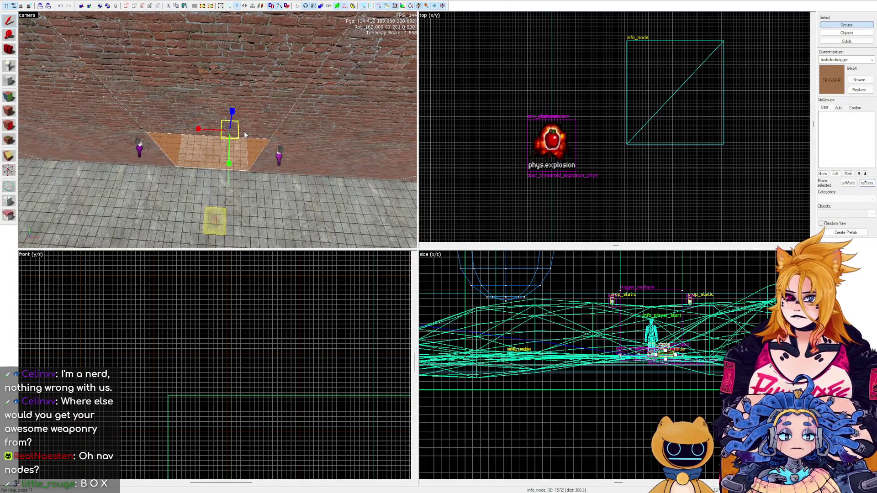
Check the nodes from overhead and copy one beside the phys.explosion entity.
scroll(203, 130, "down", 3)
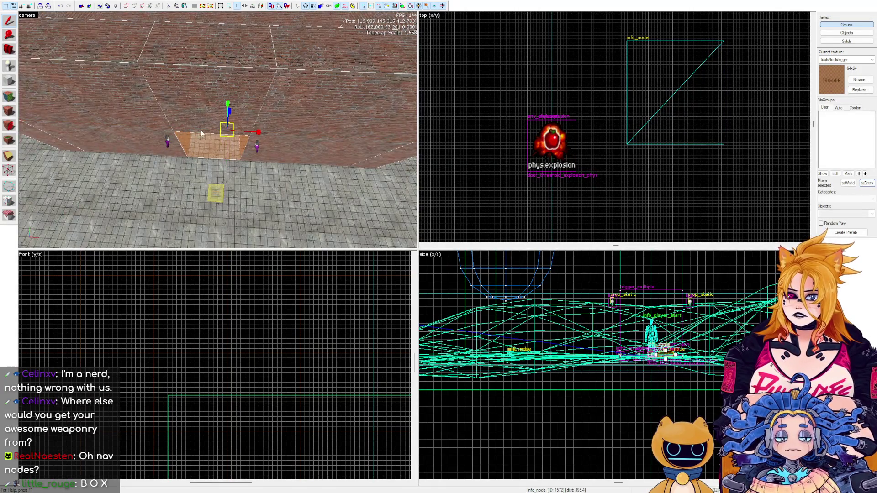
scroll(201, 130, "up", 10)
scroll(596, 137, "down", 5)
key("ctrl+e")
scroll(620, 156, "up", 3)
key("z")
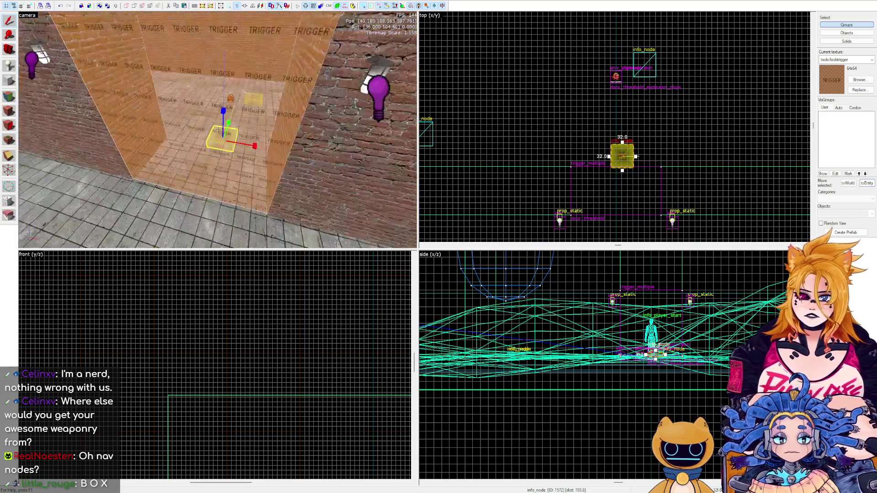
scroll(218, 130, "up", 5)
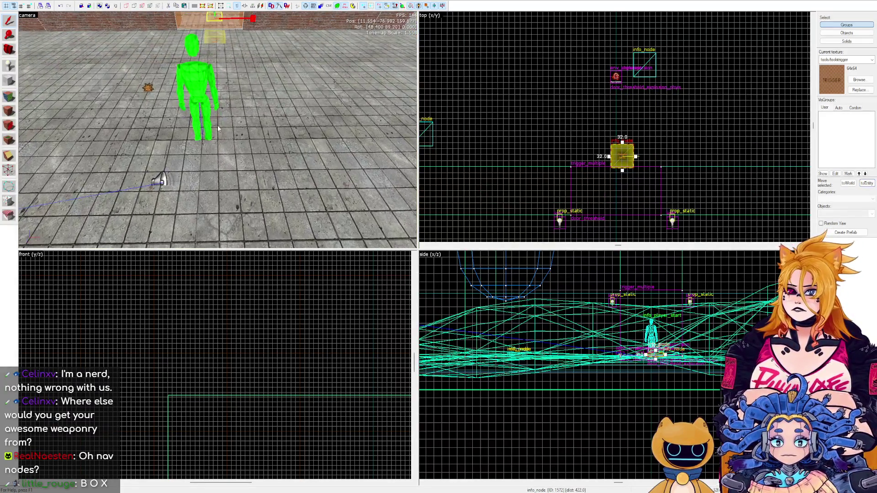
scroll(218, 130, "up", 3)
scroll(218, 131, "up", 8)
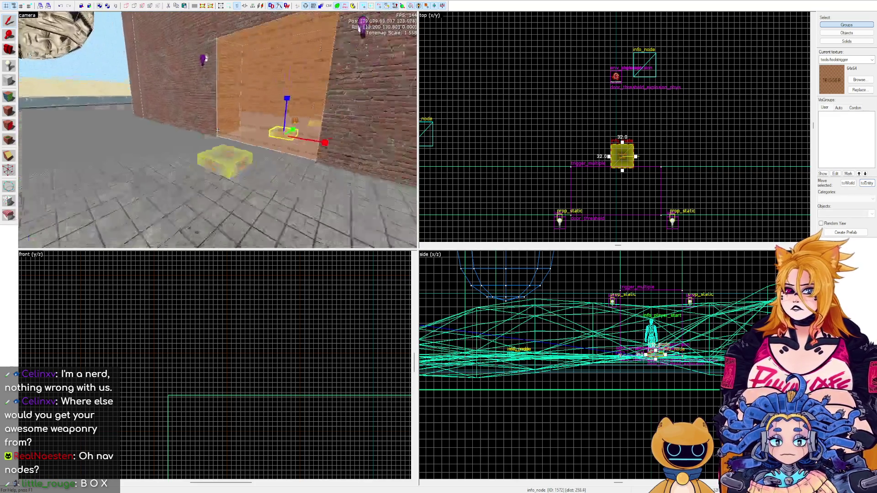
scroll(218, 130, "up", 5)
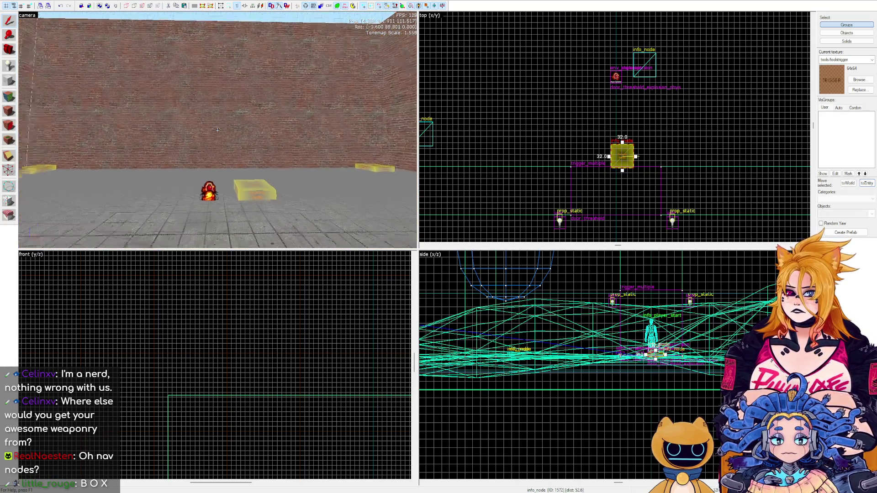
scroll(217, 130, "up", 8)
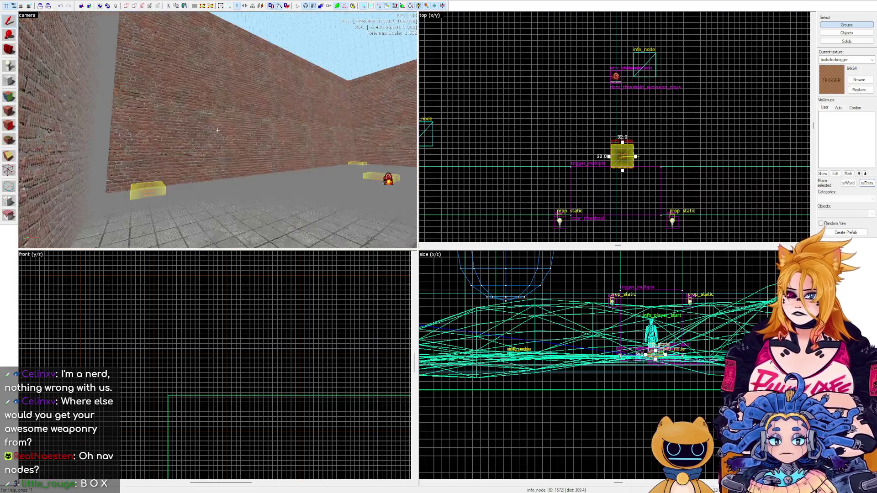
scroll(218, 130, "up", 8)
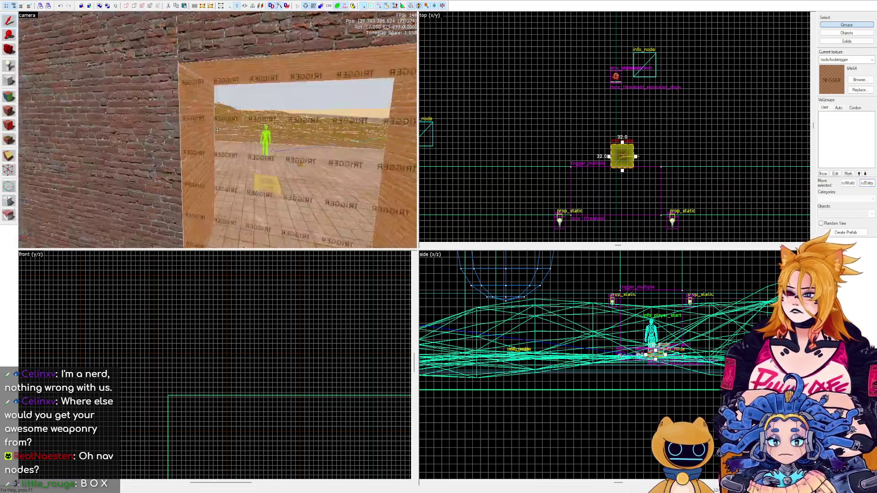
scroll(218, 131, "up", 8)
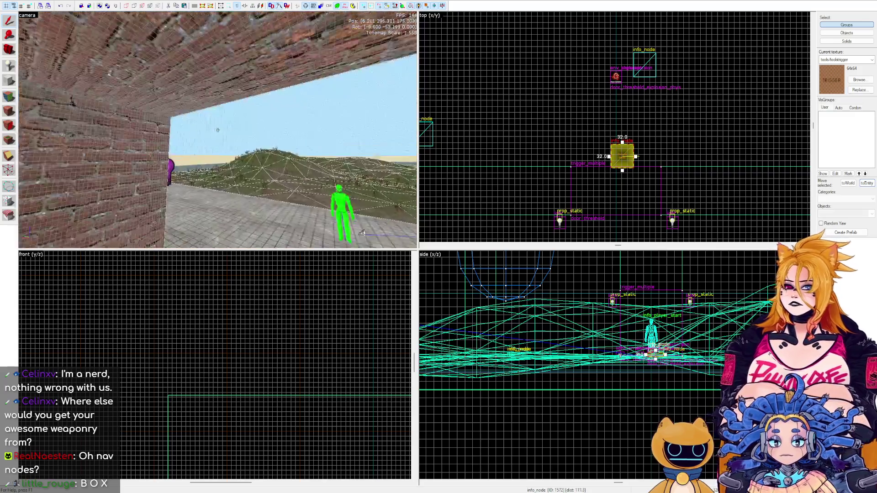
scroll(218, 131, "up", 8)
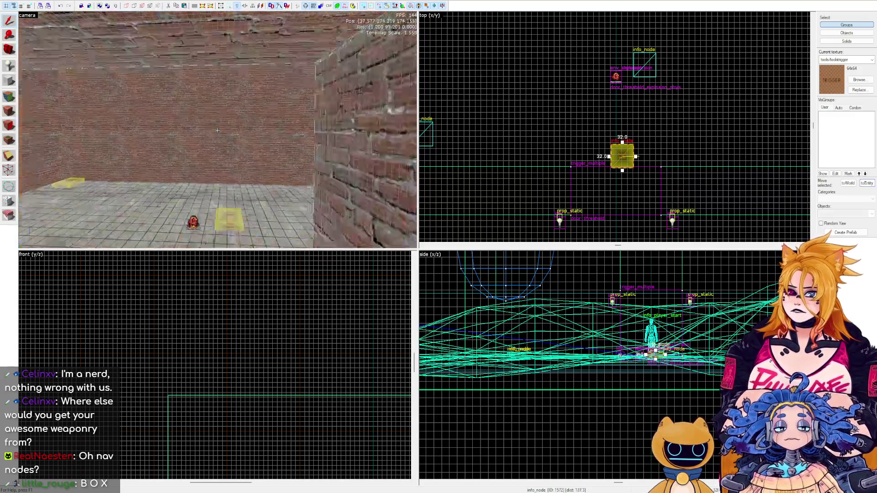
key("Left")
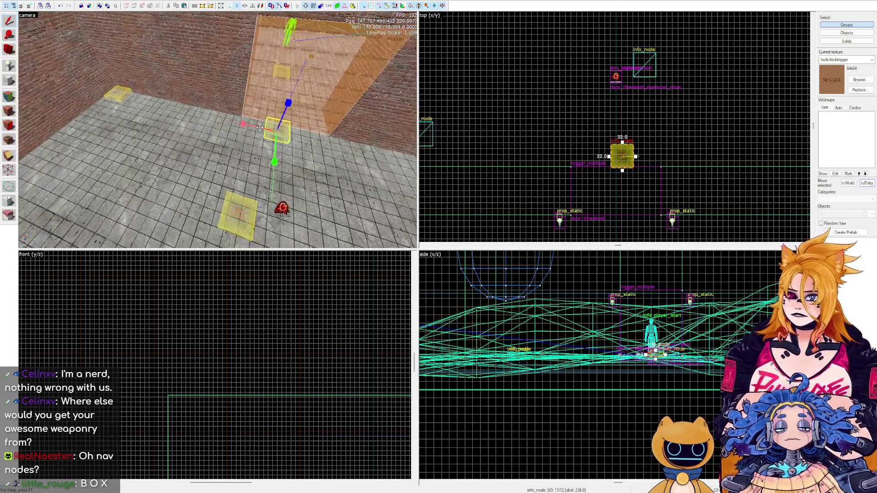
left_click_drag(622, 156, 622, 104)
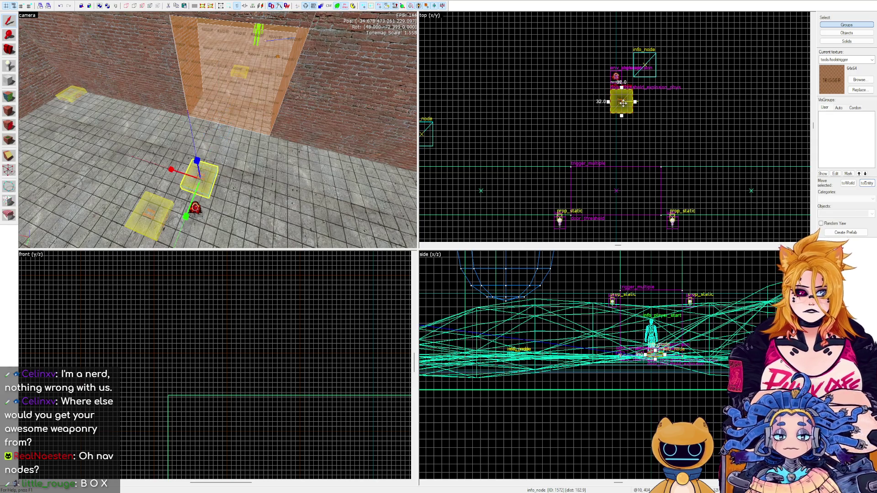
Position the copied node, delete the extra node box, and adjust the info_node in the top view.
left_click_drag(280, 98, 218, 130)
left_click(242, 147)
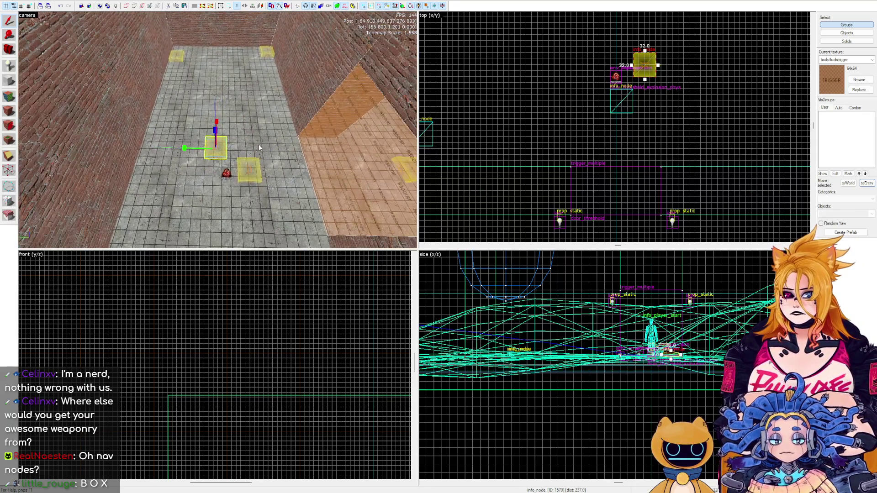
key("Delete")
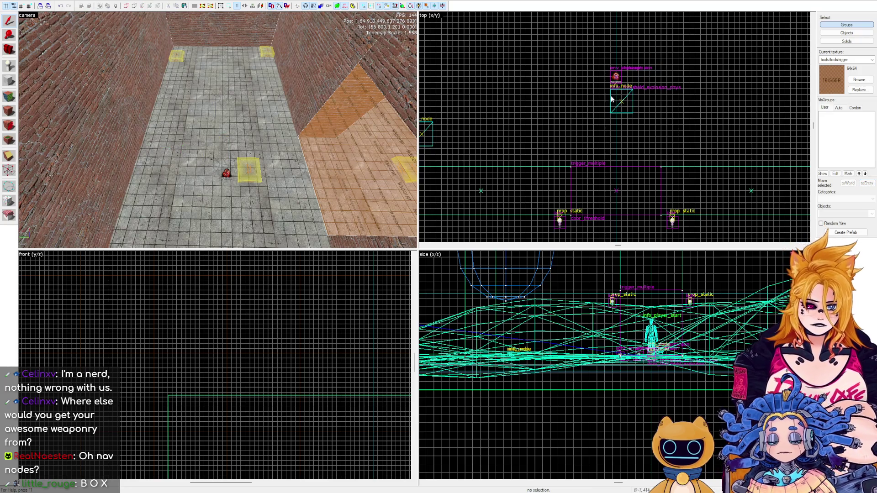
mouse_move(621, 105)
left_mouse_down()
mouse_move(618, 78)
mouse_move(662, 82)
mouse_move(644, 87)
mouse_move(690, 79)
mouse_move(662, 60)
mouse_move(651, 69)
left_mouse_up()
Move the corner info_node slightly to the right.
key("z")
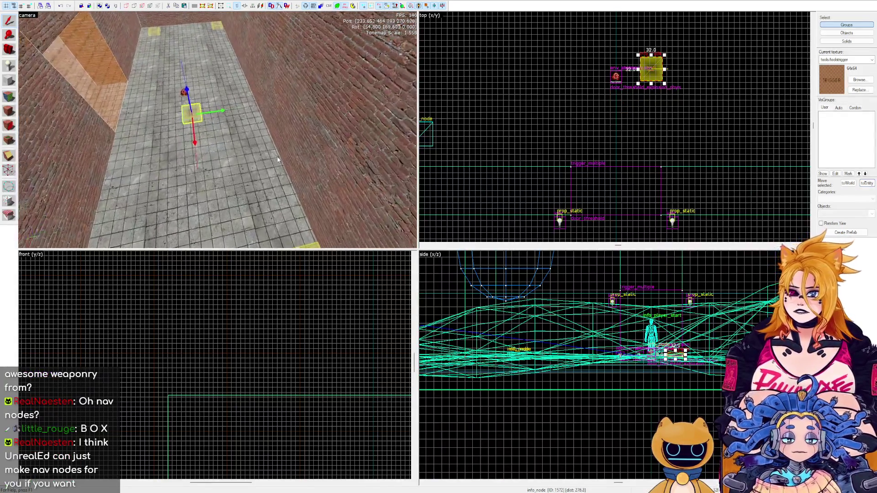
left_click(251, 138)
scroll(663, 73, "down", 3)
scroll(738, 37, "up", 3)
left_click_drag(737, 36, 754, 36)
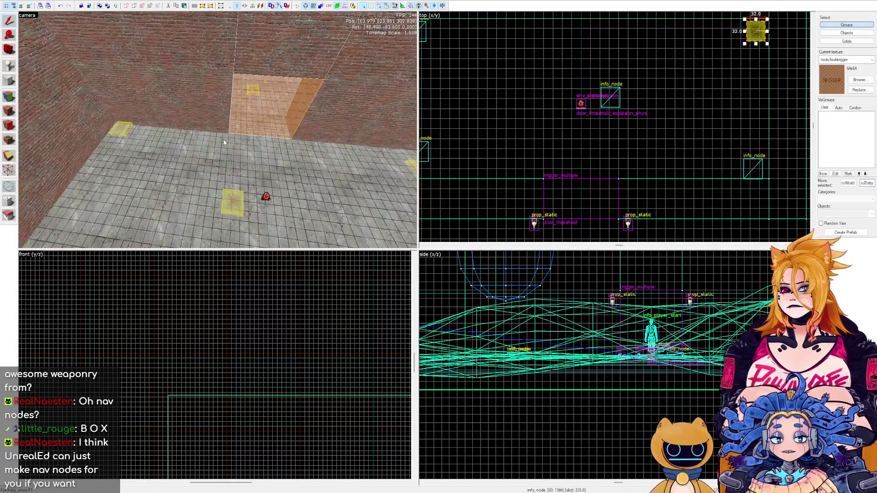
Add two new info_nodes on the room floor and shift them into place.
key("z")
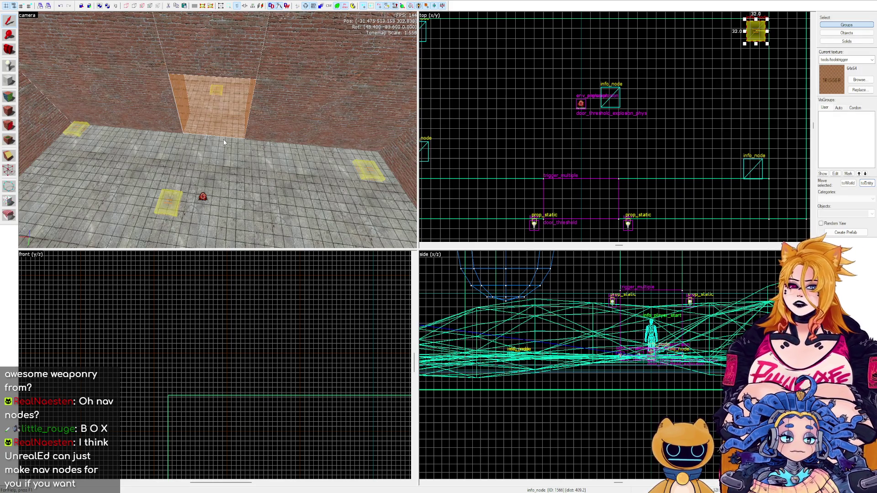
key("z")
left_click(197, 133)
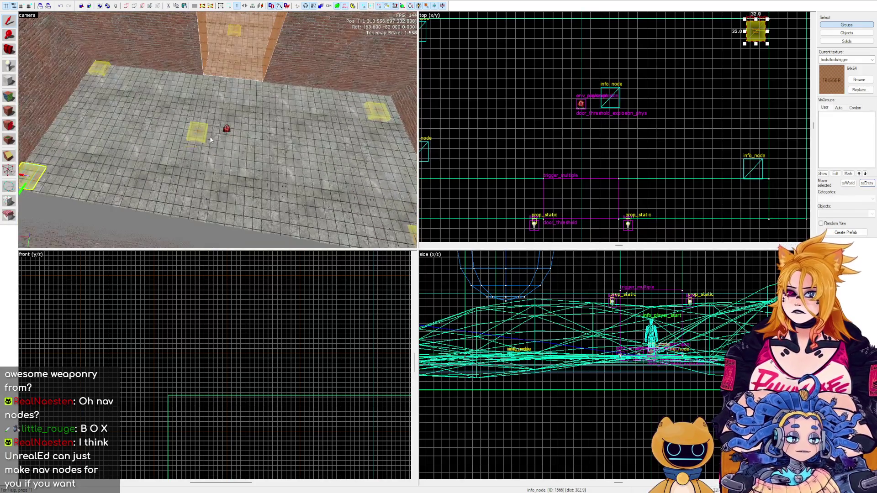
left_click_drag(197, 133, 225, 133)
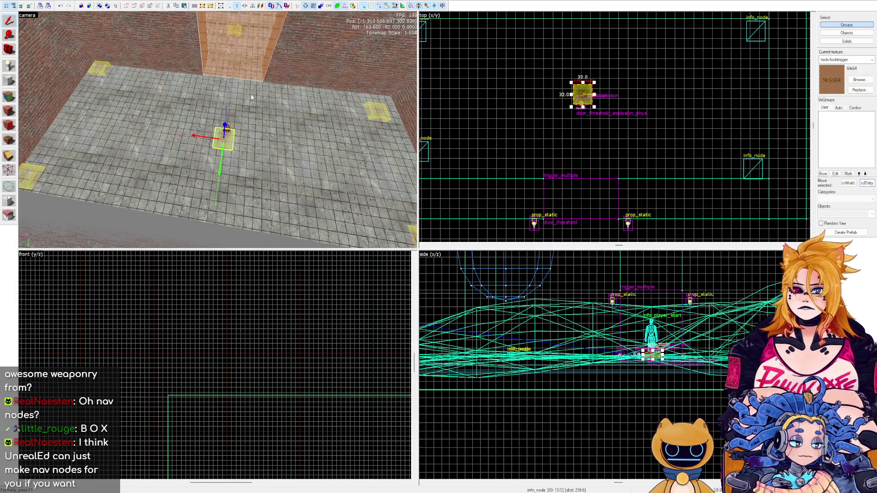
key("z")
key("z")
left_click(284, 102)
scroll(687, 61, "down", 4)
scroll(585, 105, "up", 2)
left_click_drag(556, 107, 546, 118)
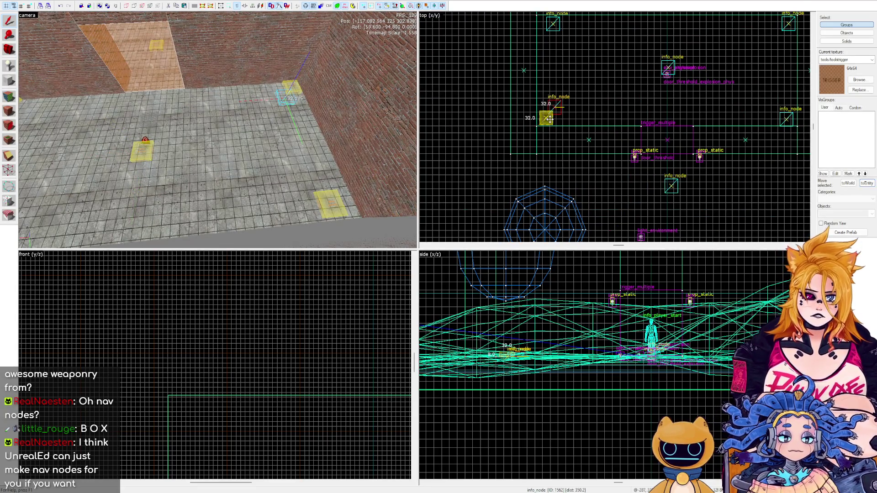
Move a floor info_node toward the far wall.
key("z")
key("z")
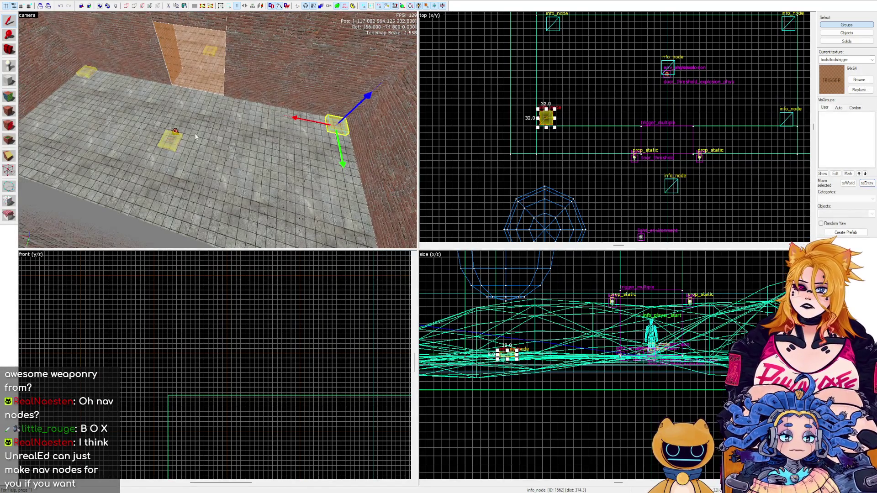
left_click(172, 147)
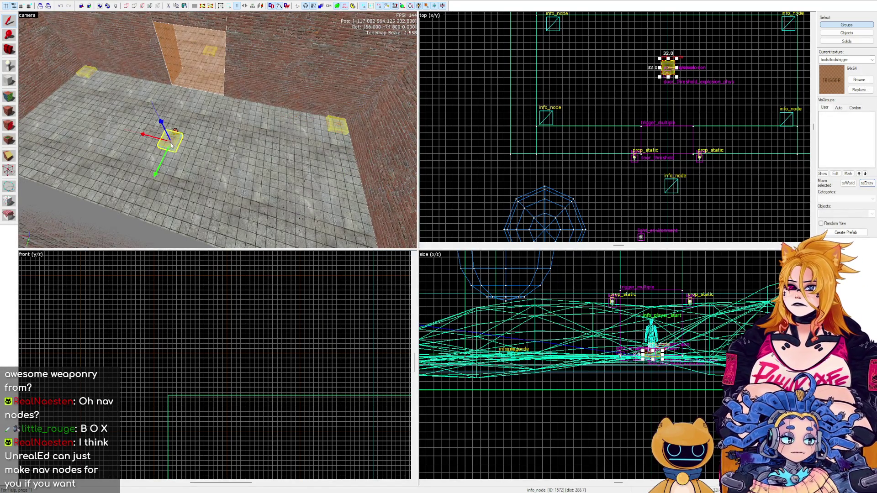
left_click(232, 98)
scroll(232, 99, "down", 5)
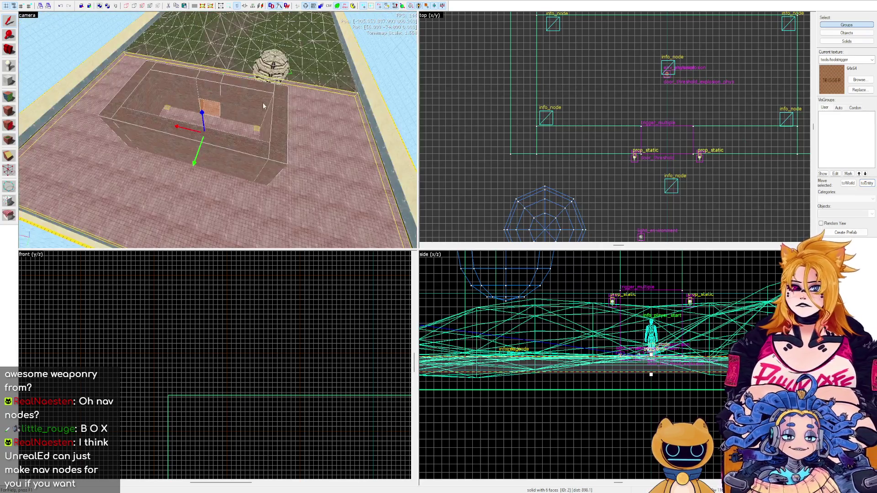
key("ctrl+z")
key("ctrl+shift+e")
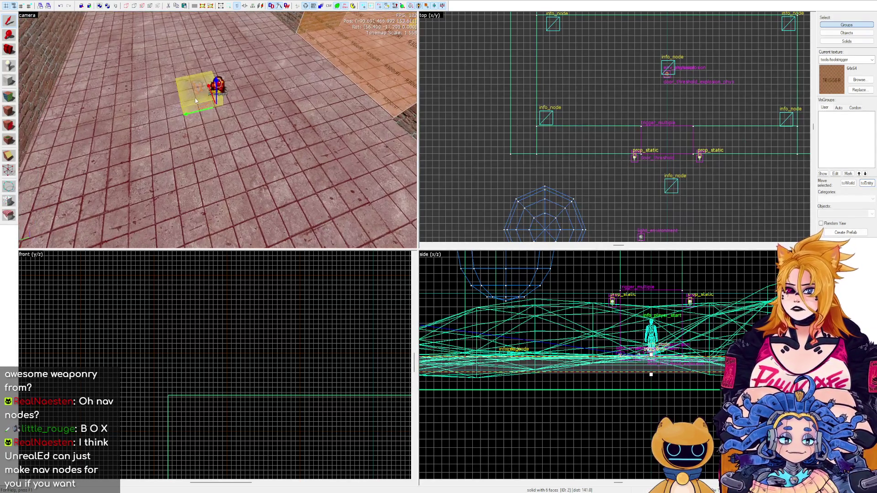
scroll(636, 75, "up", 3)
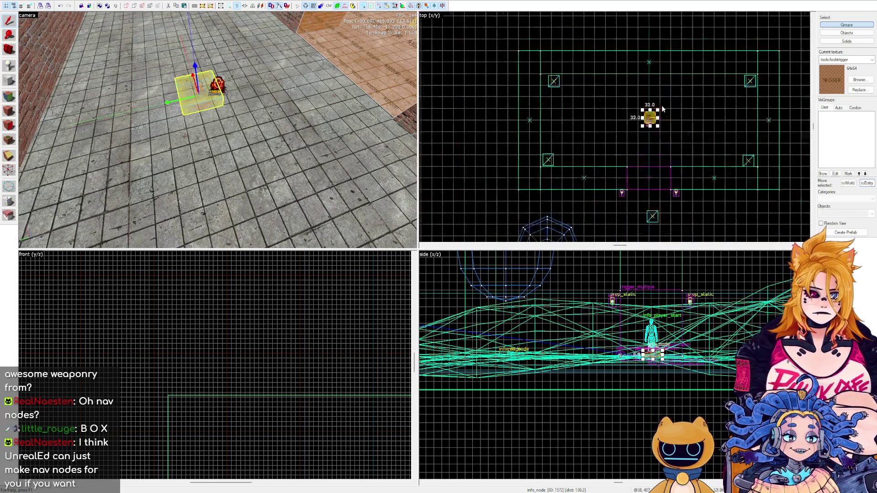
left_click_drag(646, 121, 641, 34)
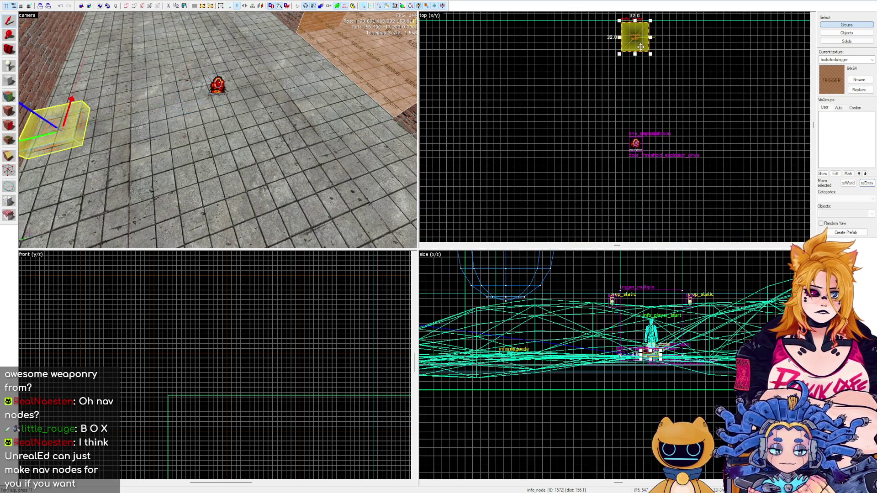
scroll(644, 127, "down", 2)
Place another info_node, nudge the lower node, and raise the new one higher.
left_click(638, 124)
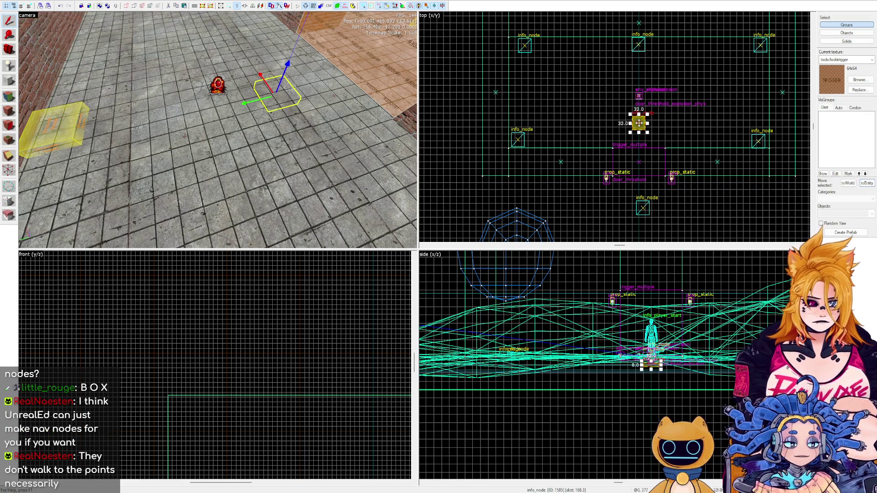
left_click(642, 206)
left_click_drag(643, 206, 639, 209)
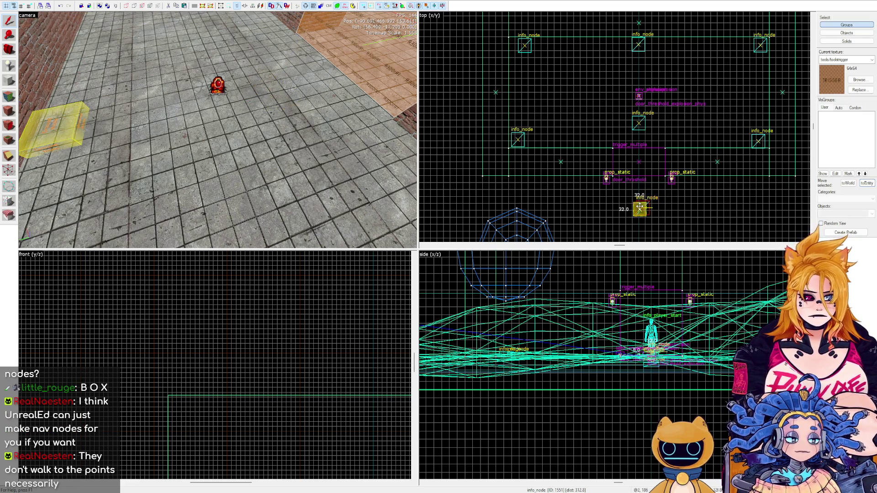
key("ctrl+shift+e")
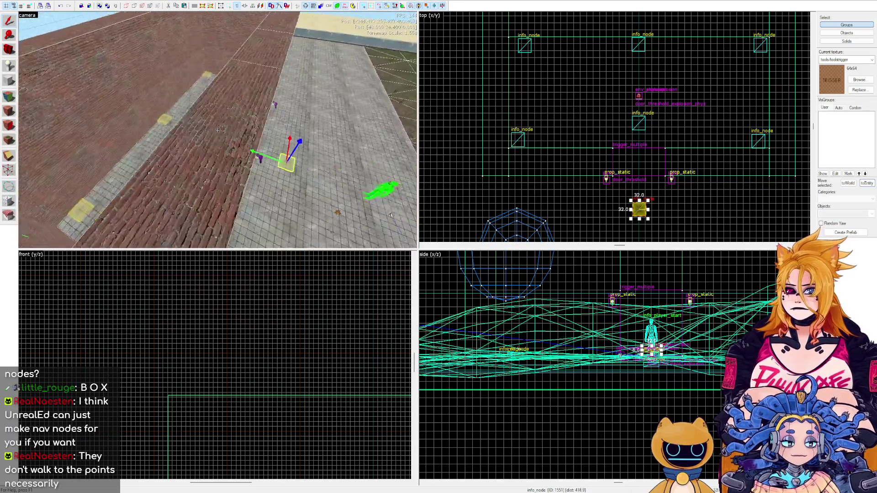
left_click(633, 129)
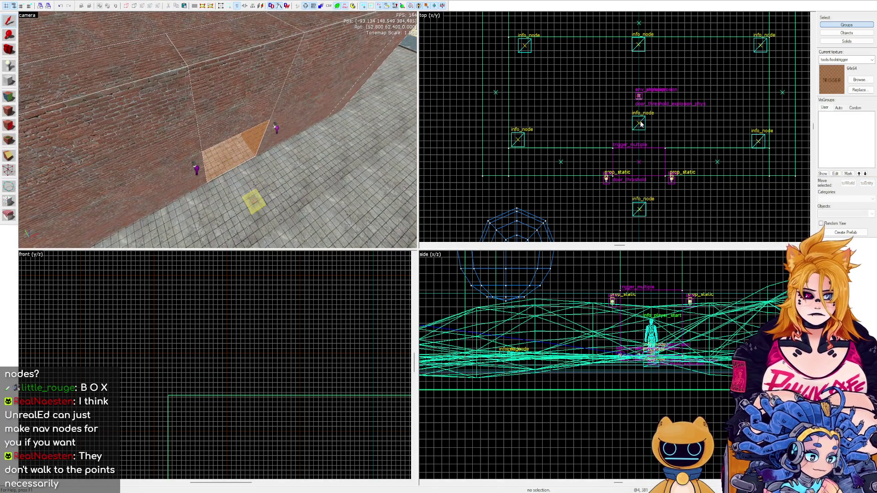
left_click(638, 123)
scroll(651, 361, "up", 5)
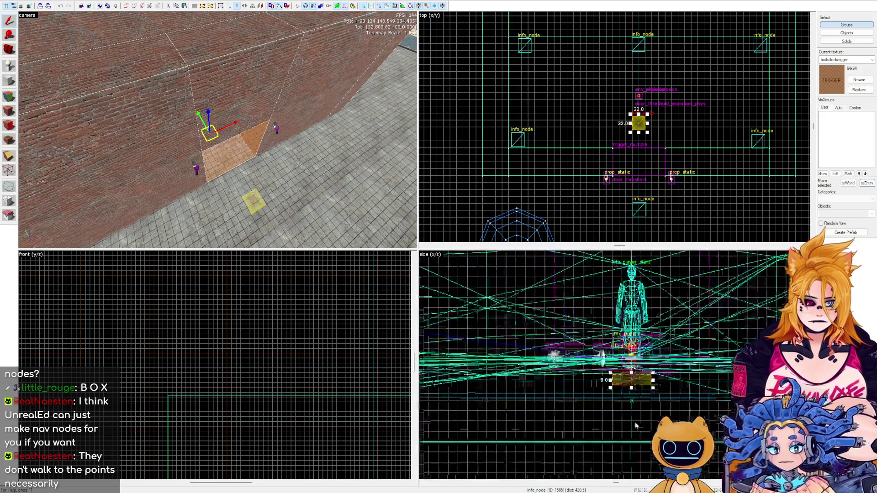
left_click_drag(632, 363, 633, 332)
Copy the lower info_node further along the x axis.
key("z")
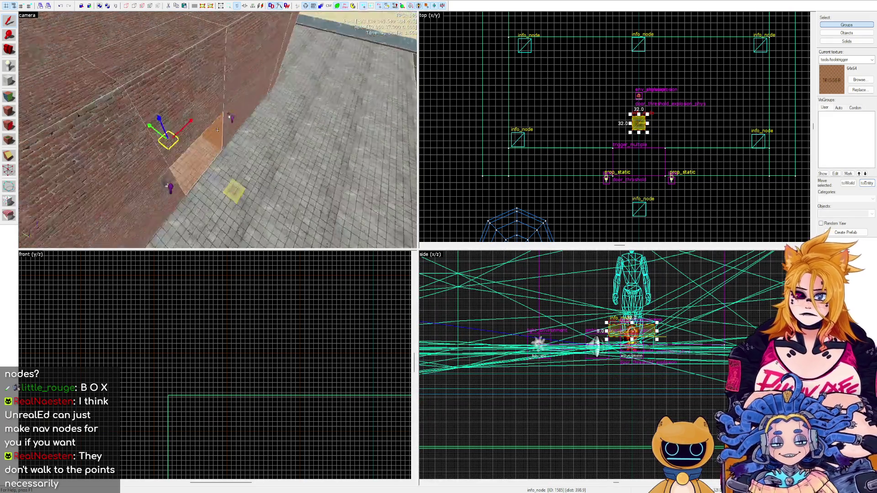
key("z")
left_click(174, 110)
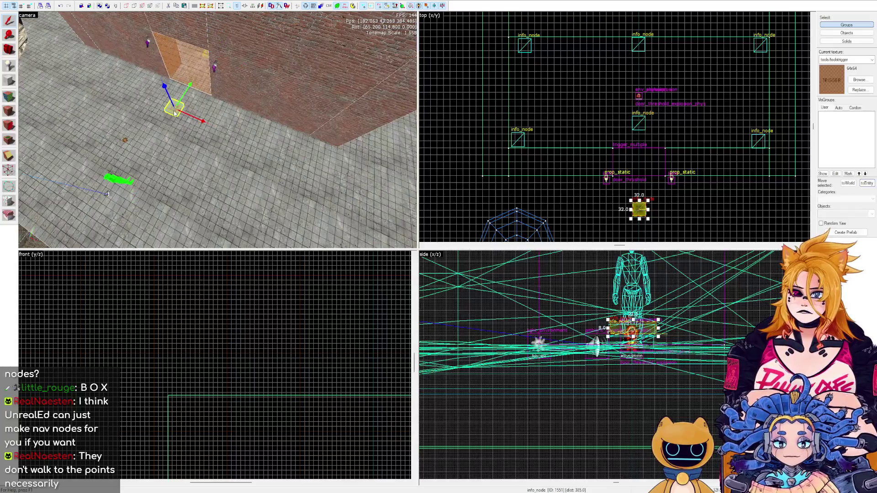
left_click_drag(320, 162, 315, 165)
key("d")
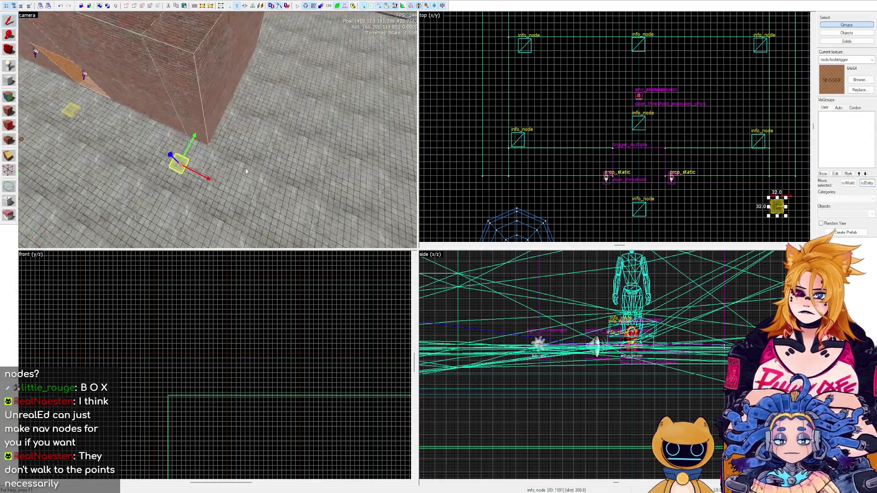
key("a")
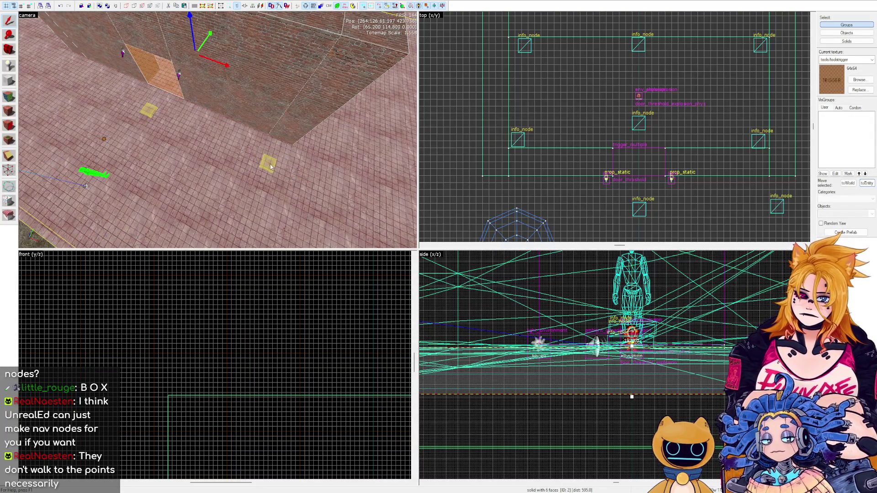
left_click_drag(304, 176, 326, 182)
Place info_nodes outside the building along the outdoor walkway.
key("z")
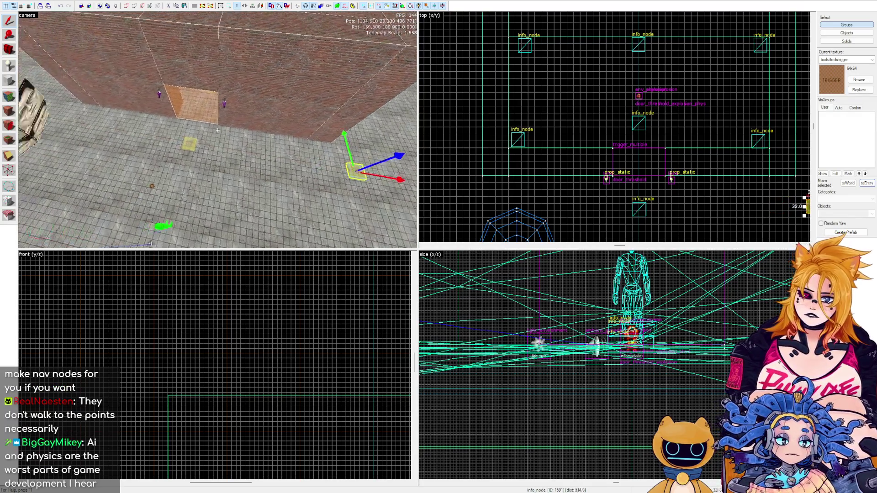
key("w")
left_click(218, 130)
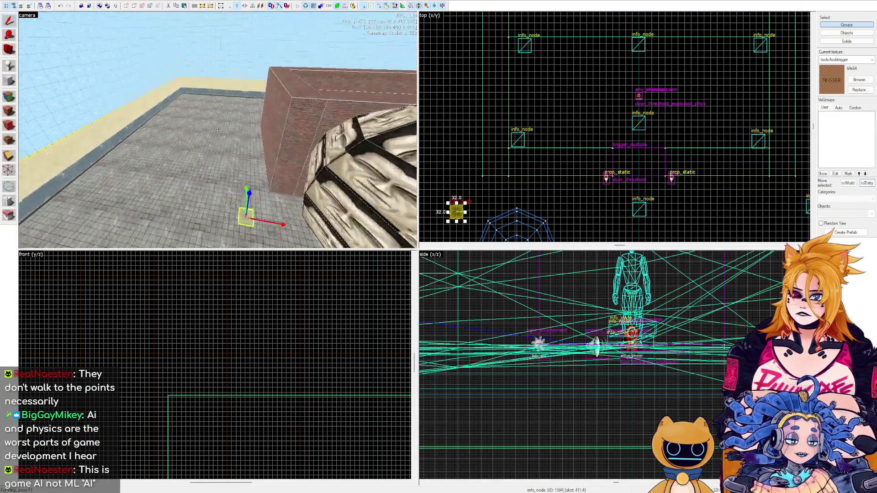
key("w")
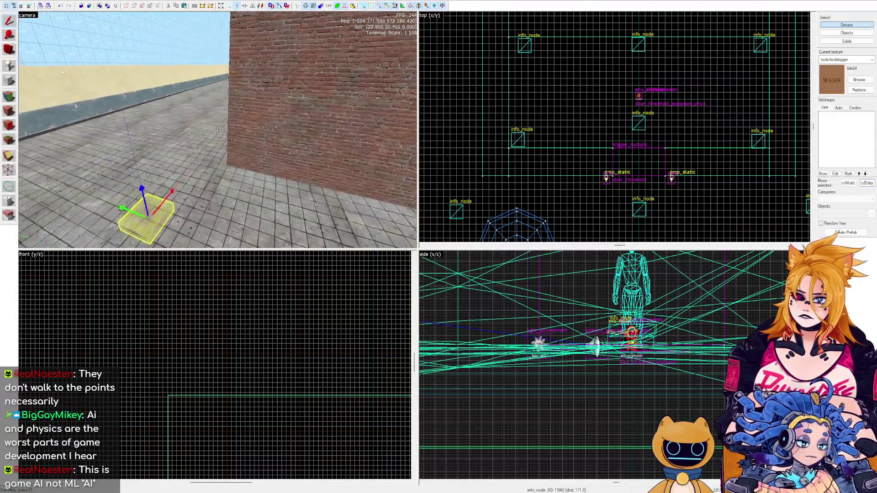
key("w")
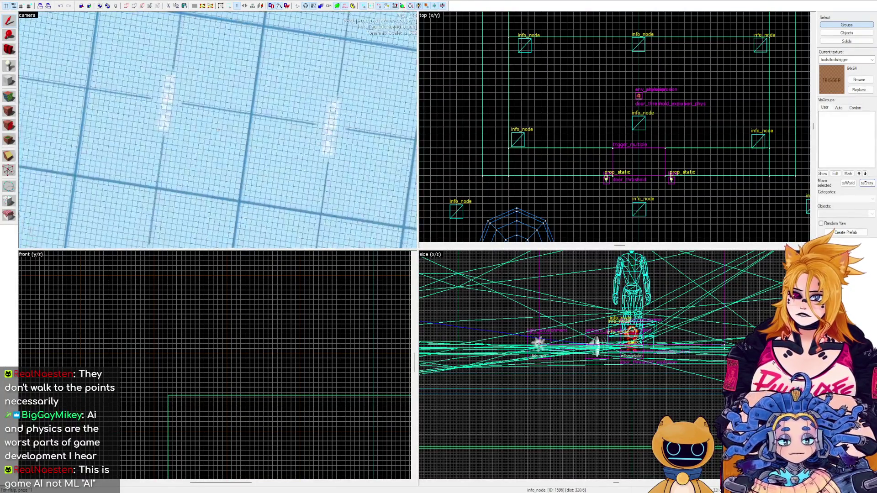
key("w")
left_click(218, 131)
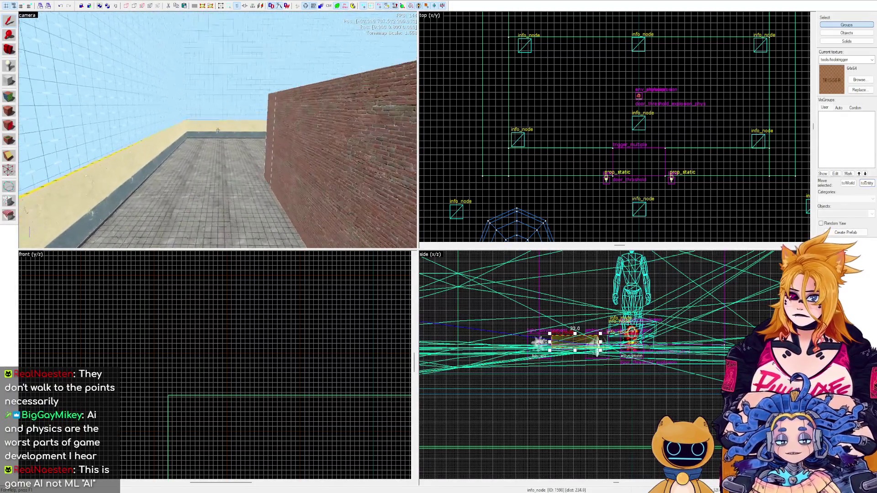
left_click(254, 182)
key("z")
key("w")
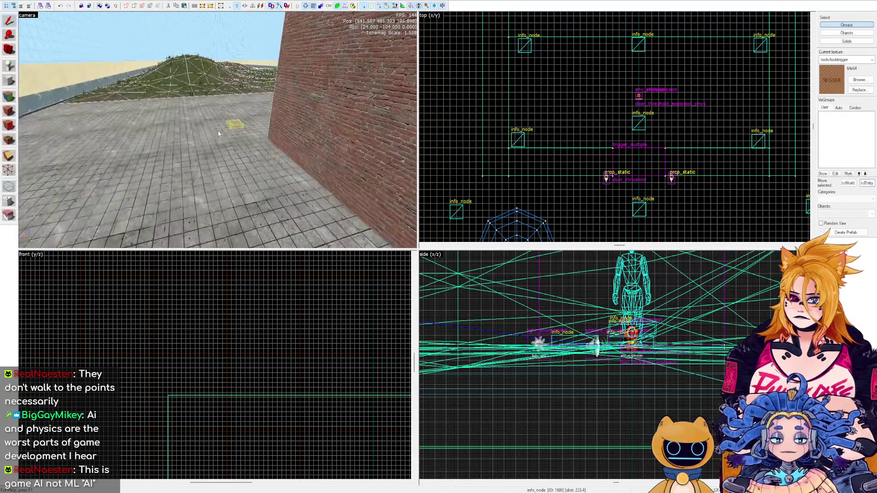
key("w")
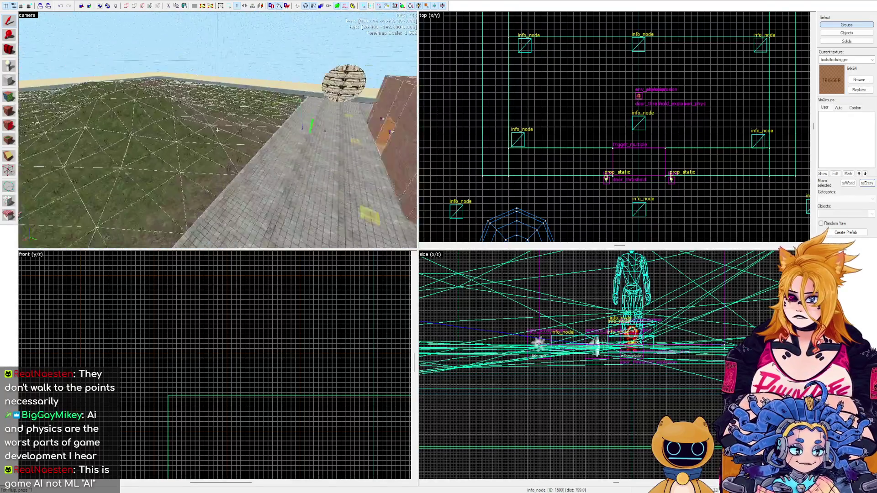
Place a trail of info_nodes across the grass terrain toward the building.
key("z")
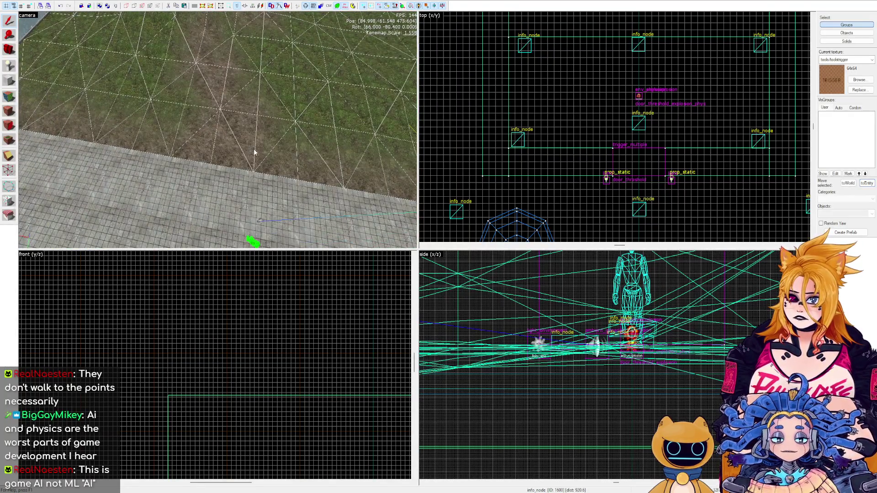
left_click(255, 148)
left_click_drag(641, 342, 639, 308)
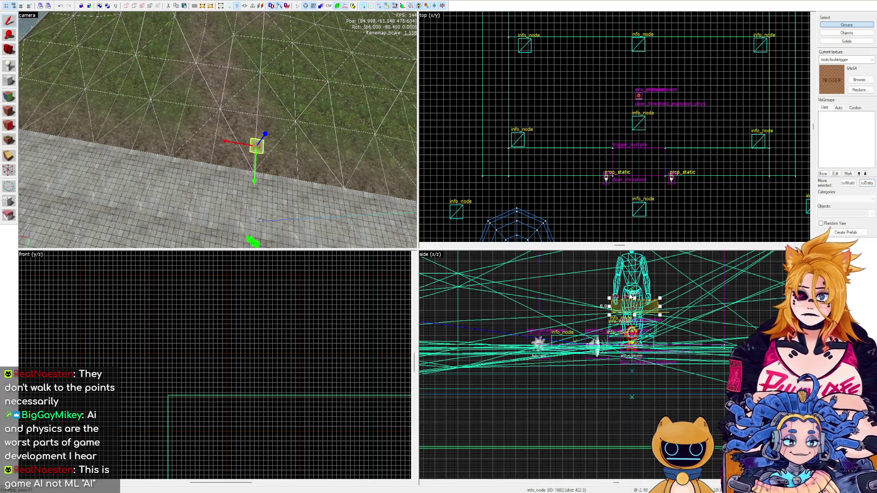
scroll(211, 101, "down", 2)
left_click(220, 83)
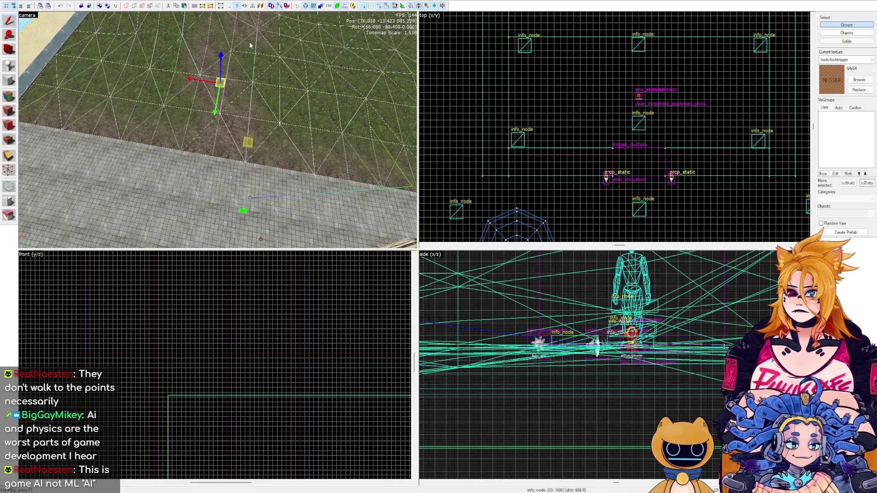
left_click_drag(237, 43, 228, 155)
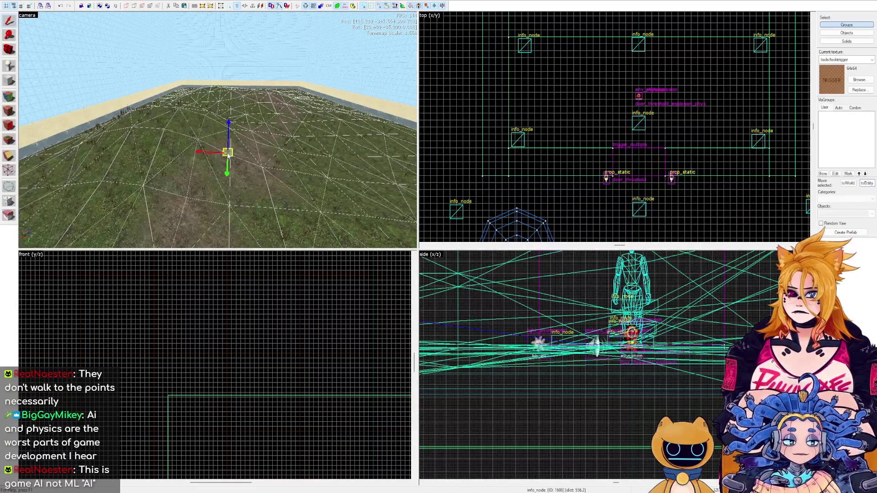
left_click(262, 159)
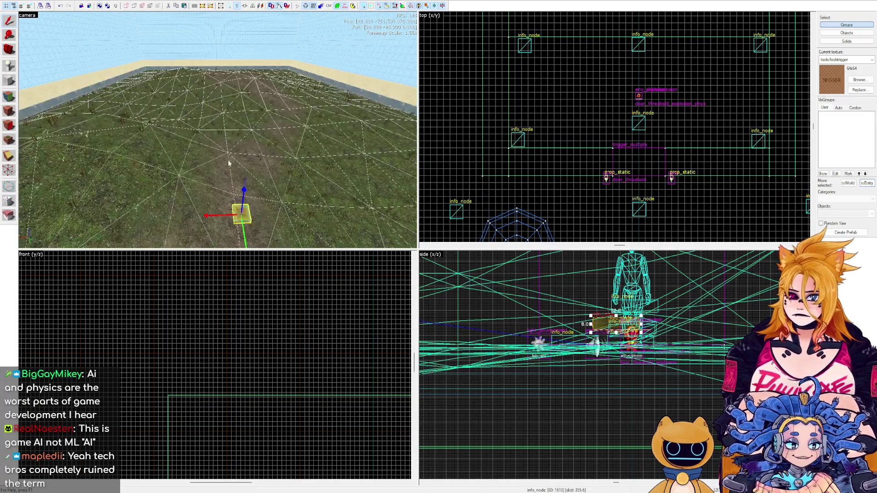
left_click(274, 149)
left_click_drag(274, 137, 218, 130)
left_click(217, 130)
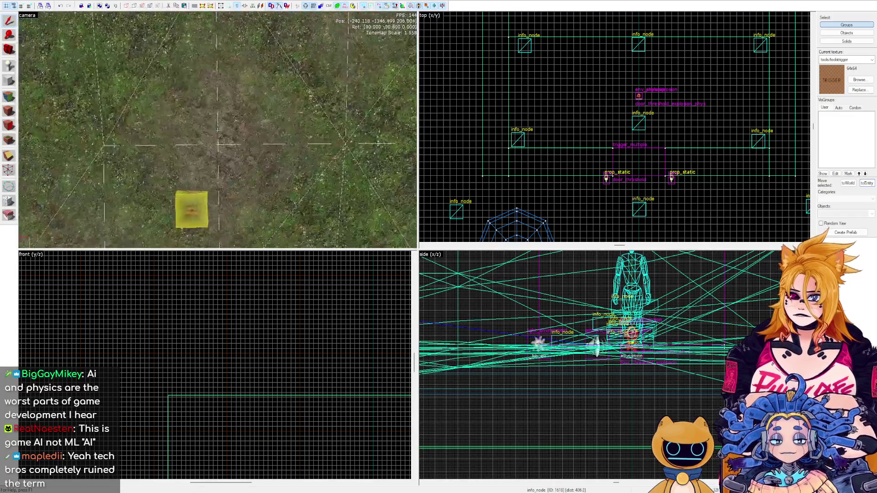
left_click(201, 137)
left_click(197, 114)
left_click(229, 161)
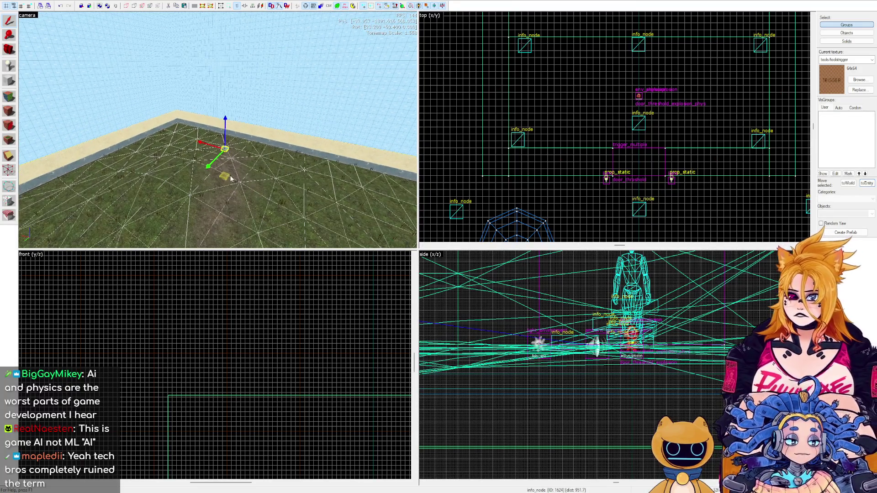
Ctrl-select all ten outdoor info_nodes.
left_click(230, 179, "ctrl")
left_click(226, 163, "ctrl")
left_click(150, 123, "ctrl")
left_click(121, 104, "ctrl")
left_click(136, 67, "ctrl")
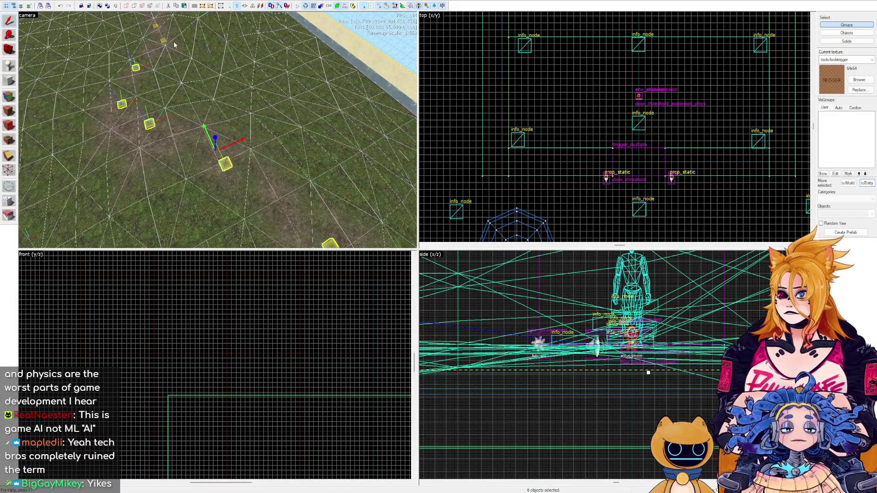
left_click(163, 40, "ctrl")
left_click(155, 26, "ctrl")
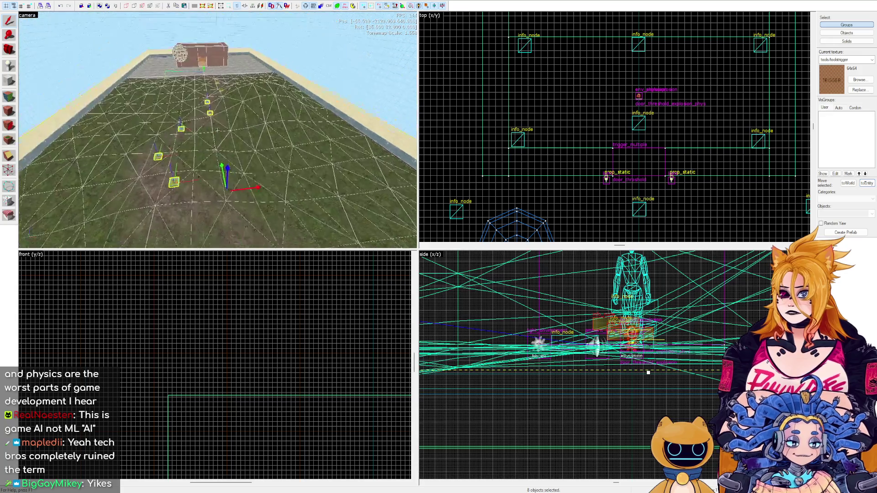
left_click(267, 207, "ctrl")
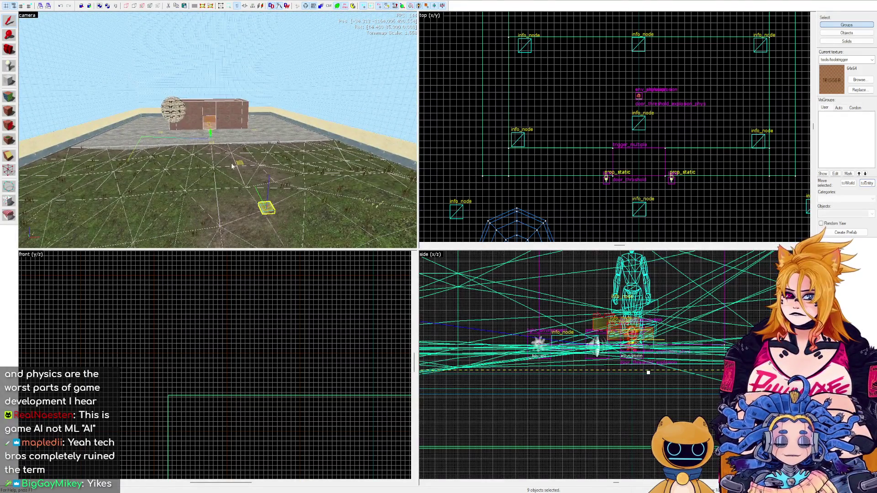
left_click(241, 164, "ctrl")
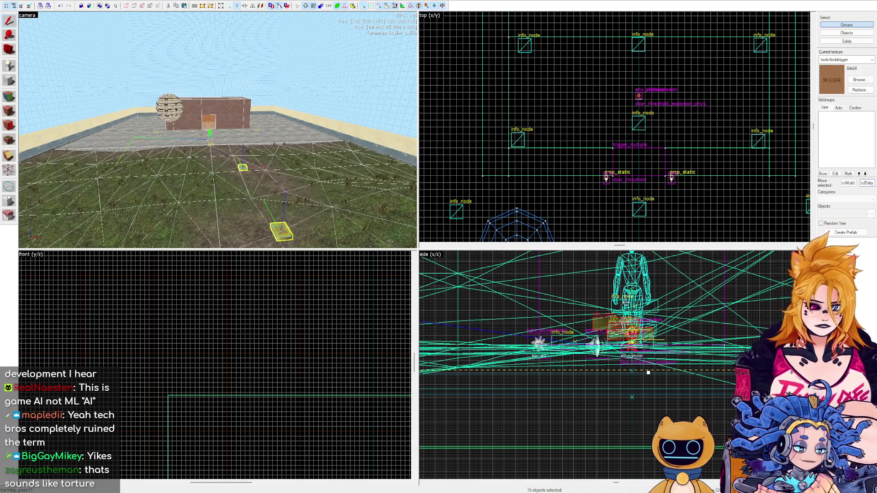
scroll(651, 358, "down", 4)
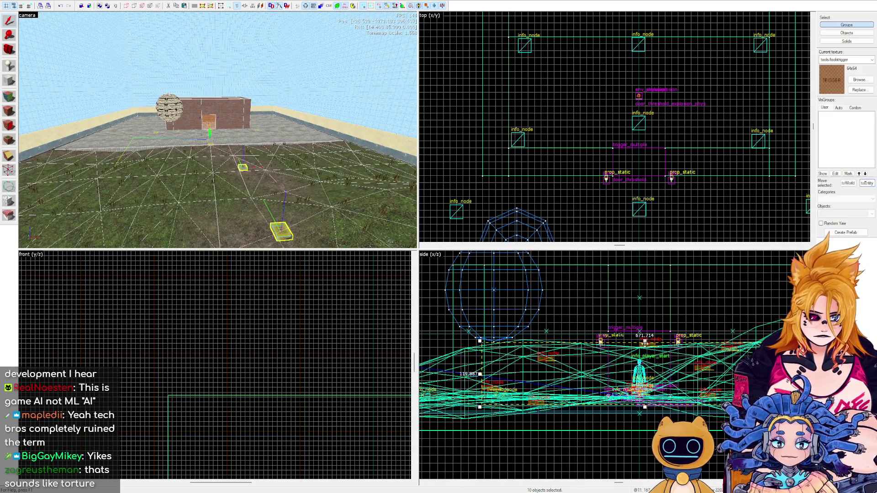
Lift the ten selected nodes higher above the grass, inspect them, then switch to Garry's Mod.
left_click_drag(645, 340, 648, 313)
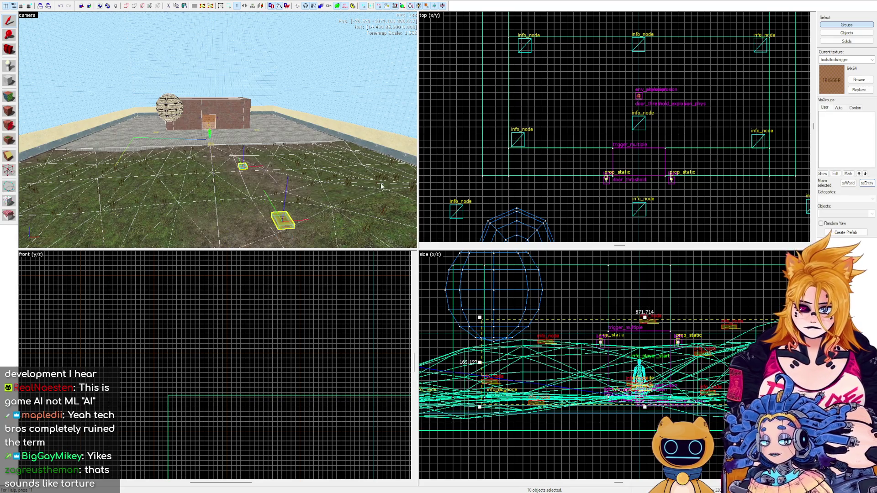
key("w")
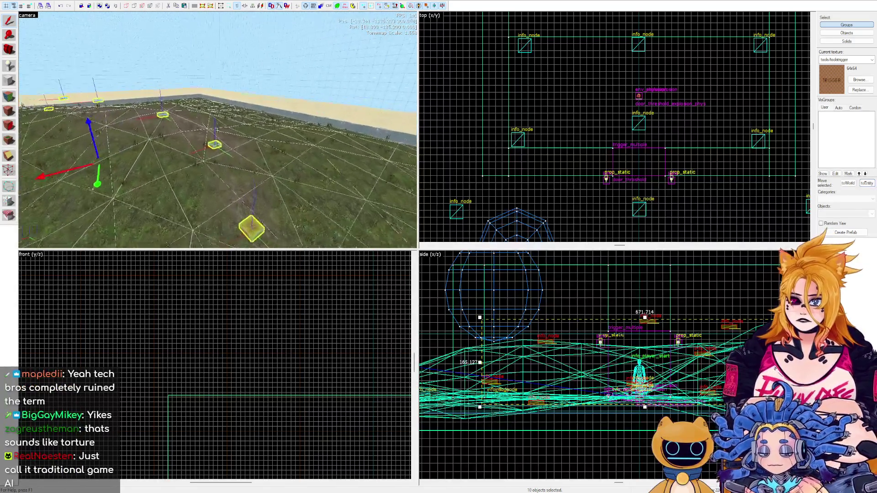
key("s")
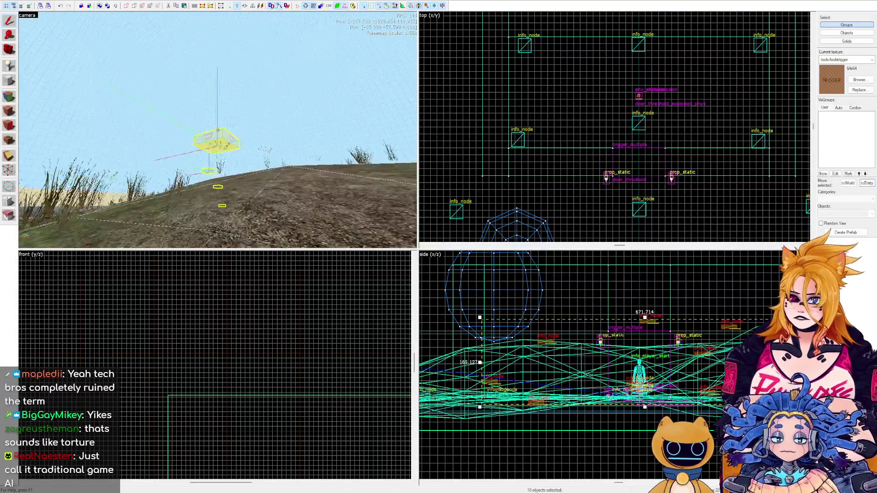
key("s")
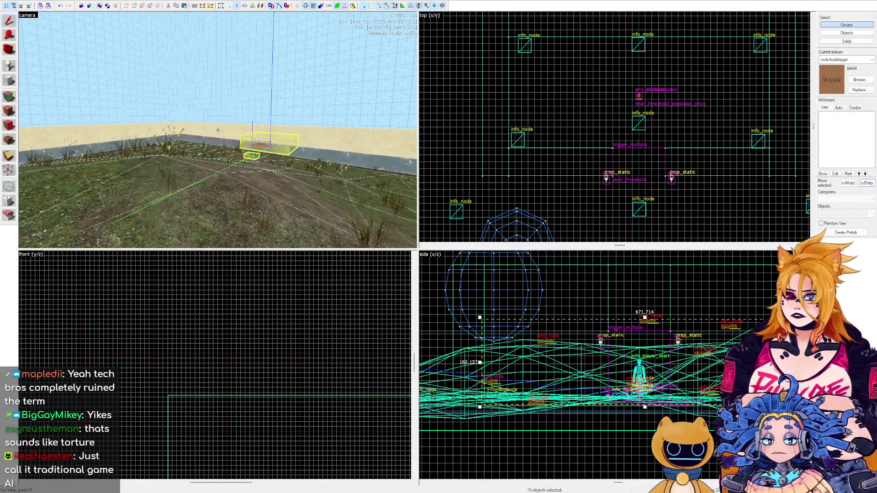
key("z")
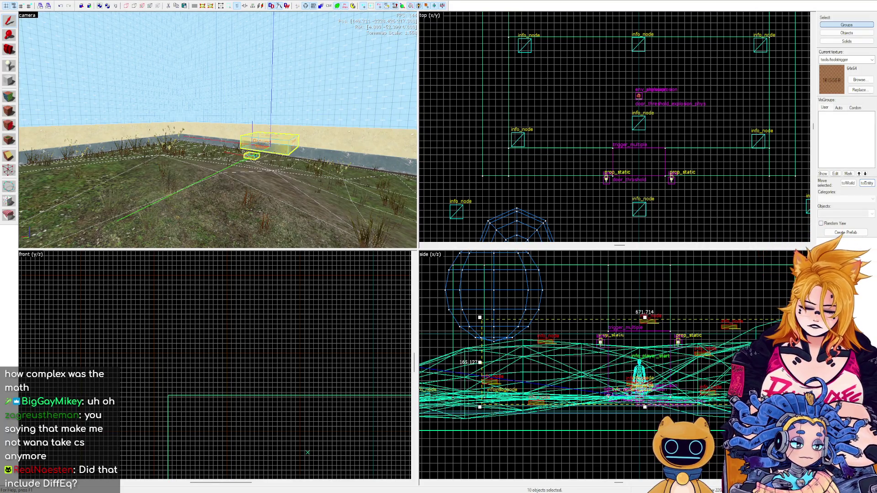
key("alt+Tab")
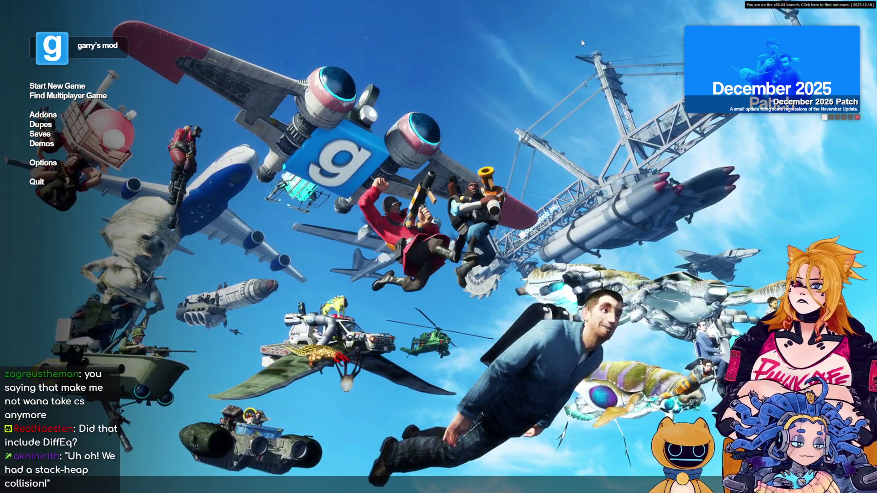
Start a new game and launch the test map from the Other category.
left_click(57, 86)
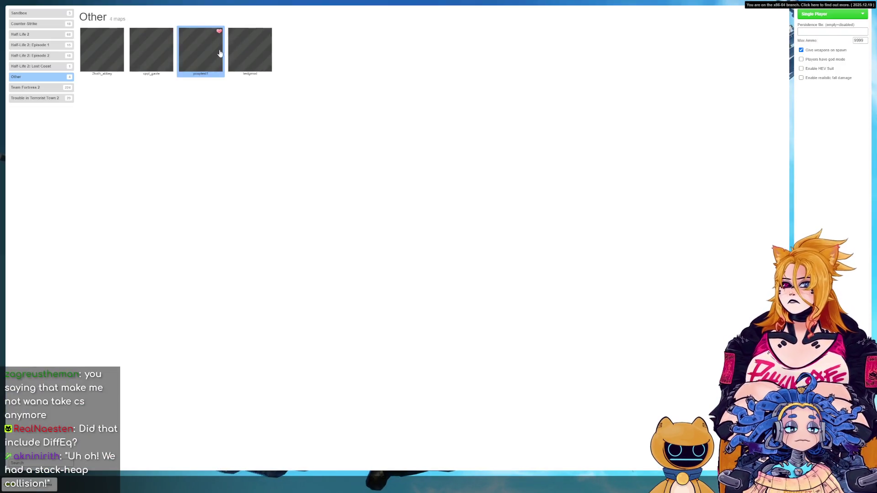
double_click(198, 58)
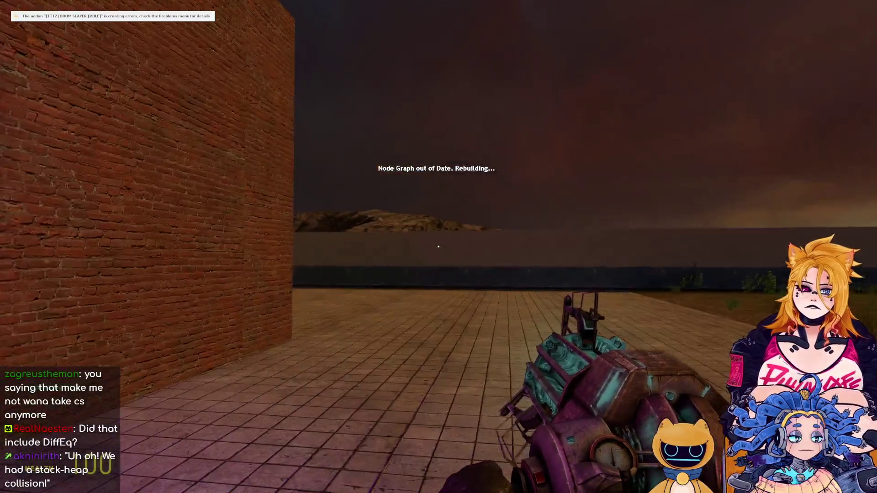
Walk into the brick doorway and spawn another Citizen from the Humans + Resistance NPCs.
key("w")
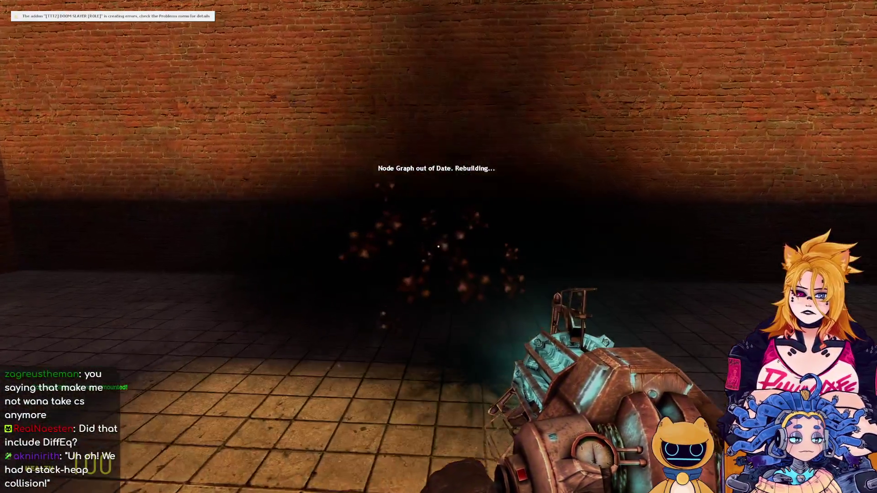
key("q")
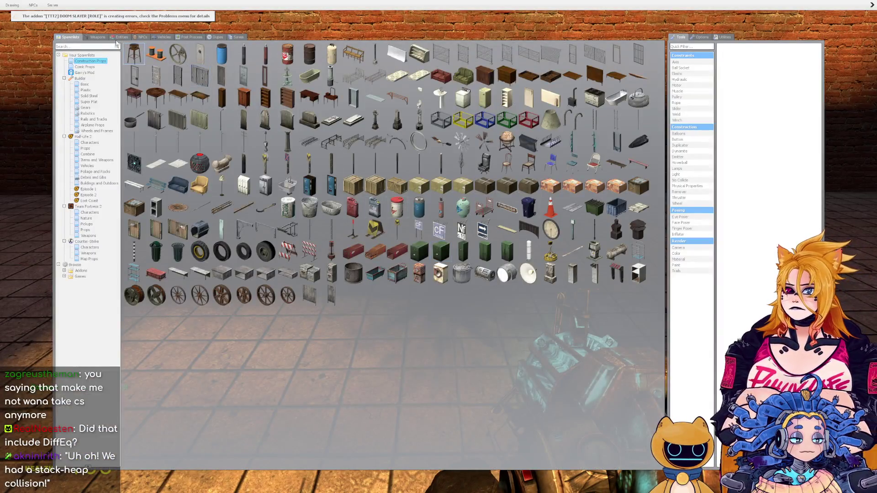
left_click(140, 37)
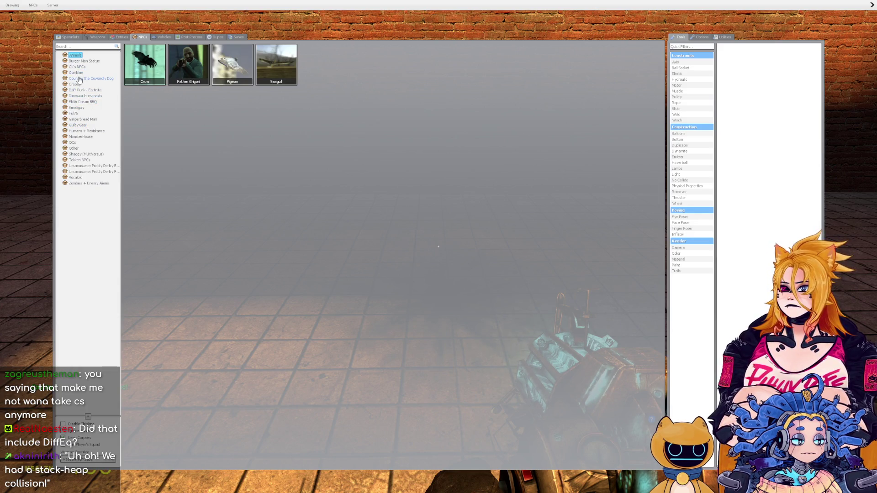
key("q")
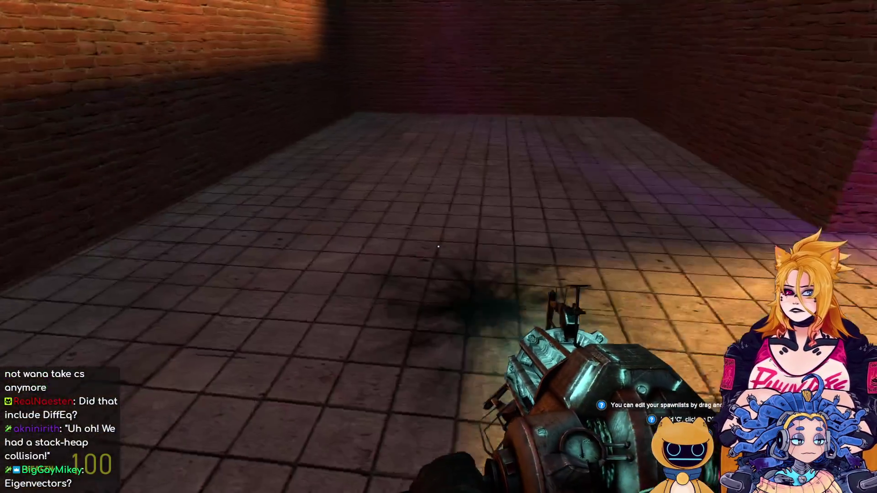
key("q")
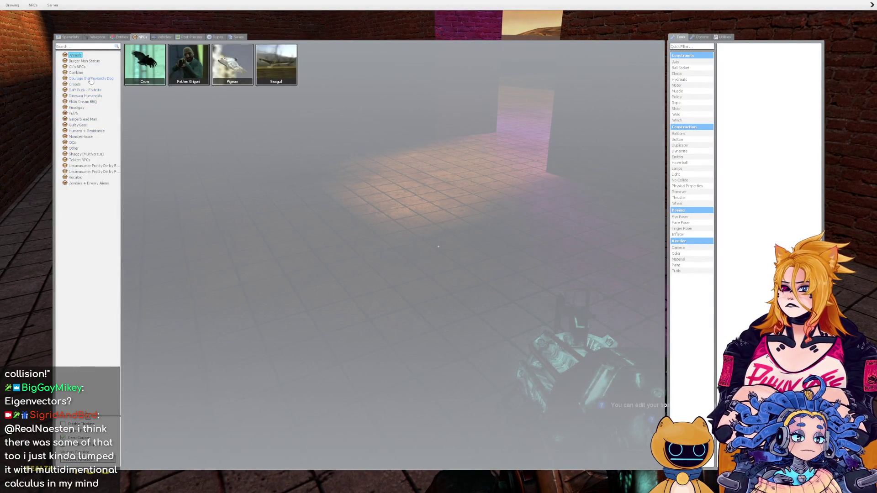
left_click(87, 132)
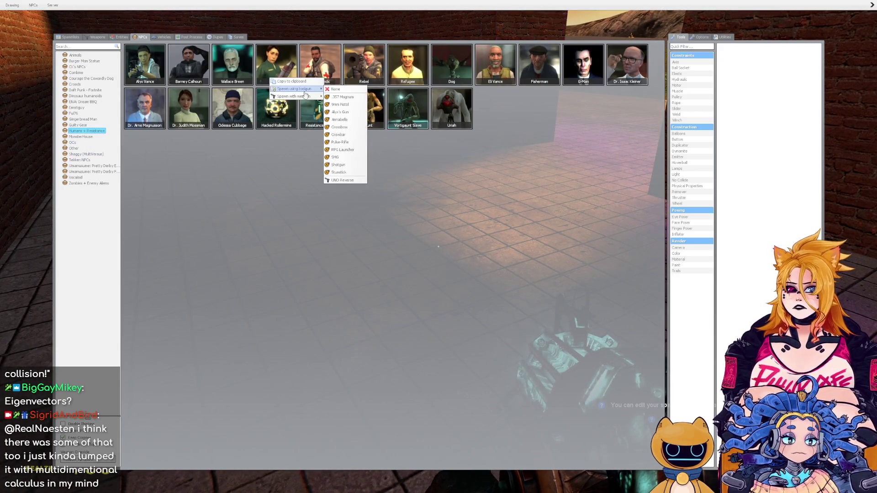
right_click(297, 83)
left_click(311, 92)
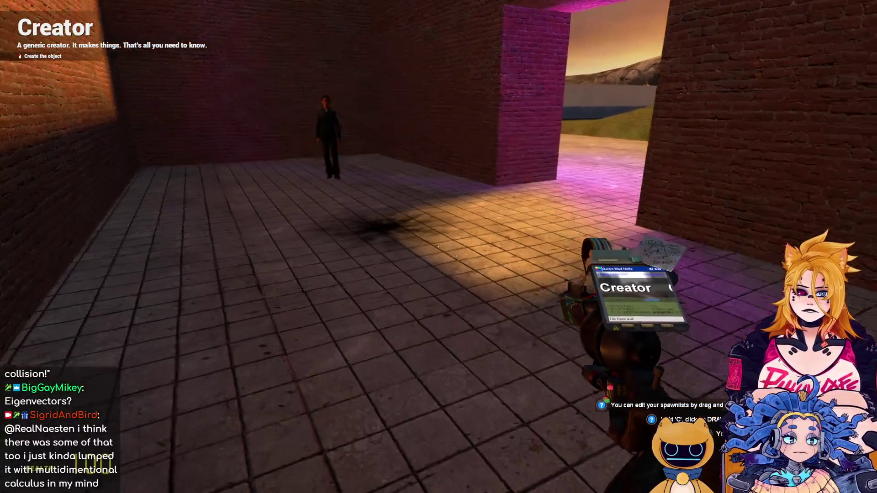
left_click(439, 247)
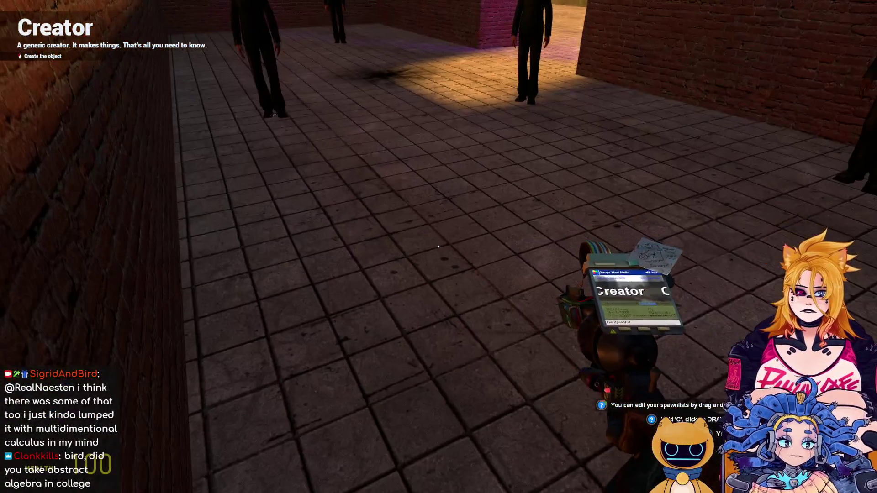
Spawn a Combine NPC from the Combine category, then choose a weapon for the next one.
key("q")
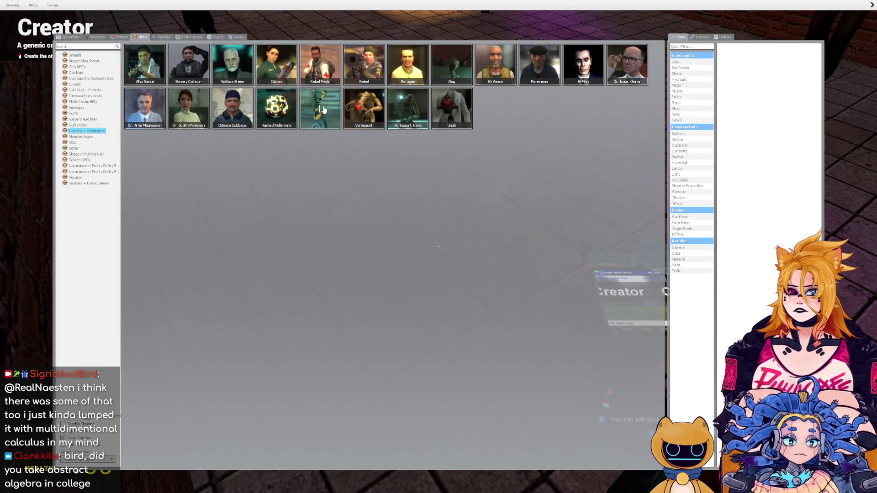
left_click(76, 73)
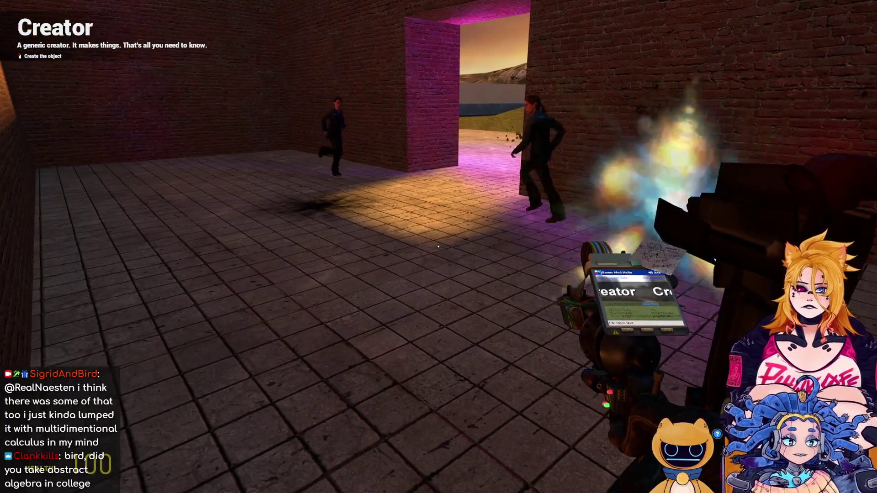
key("w")
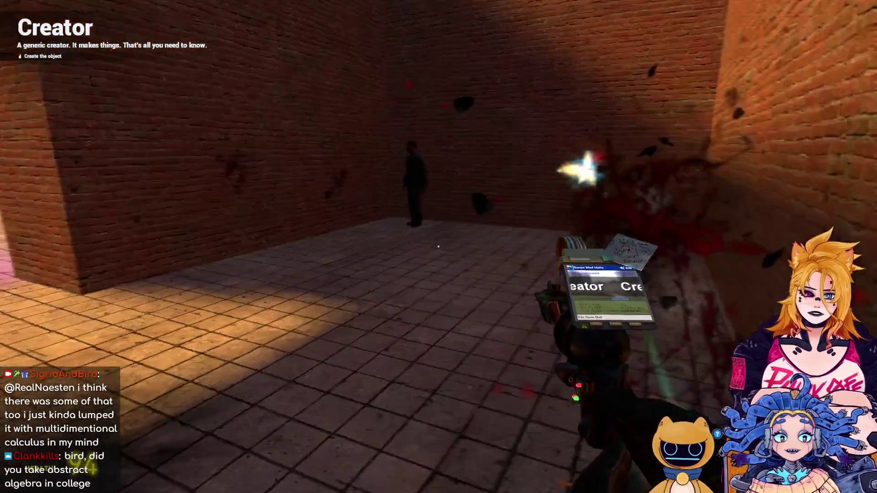
key("w")
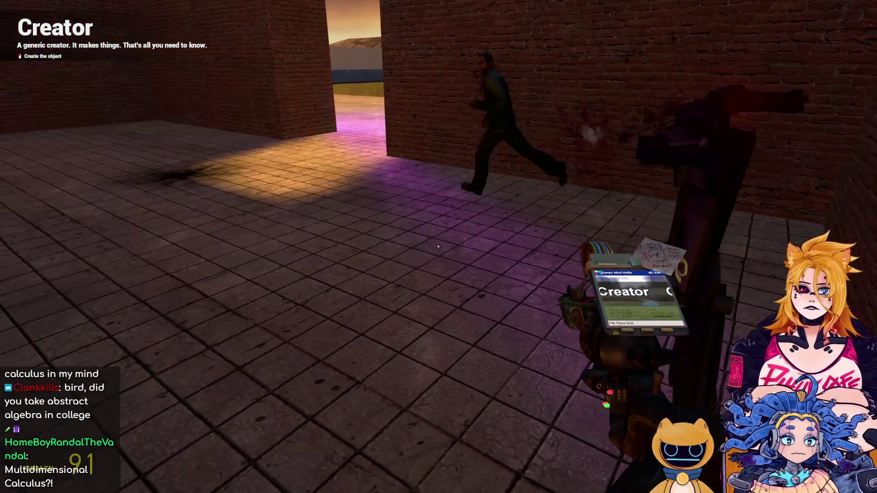
left_click(438, 247)
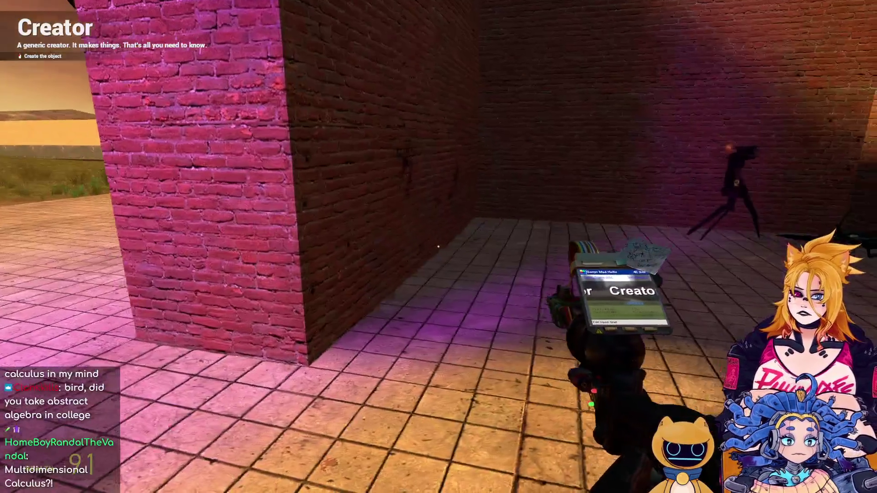
key("w")
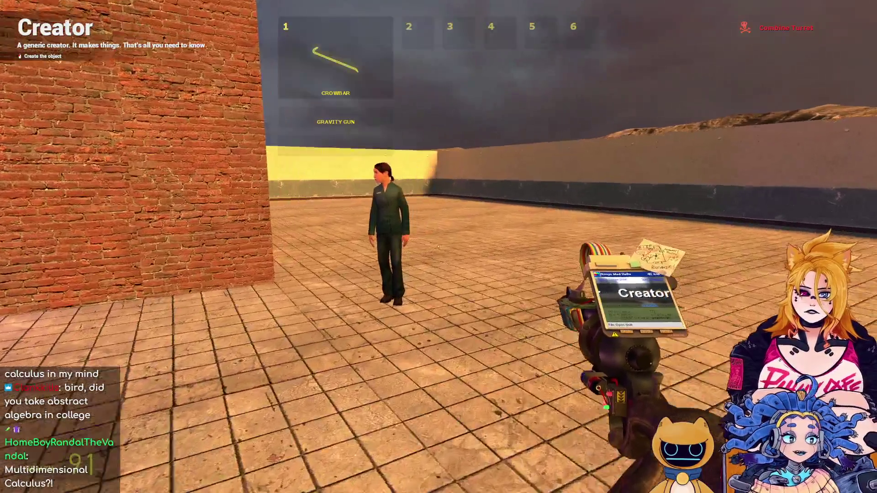
key("q")
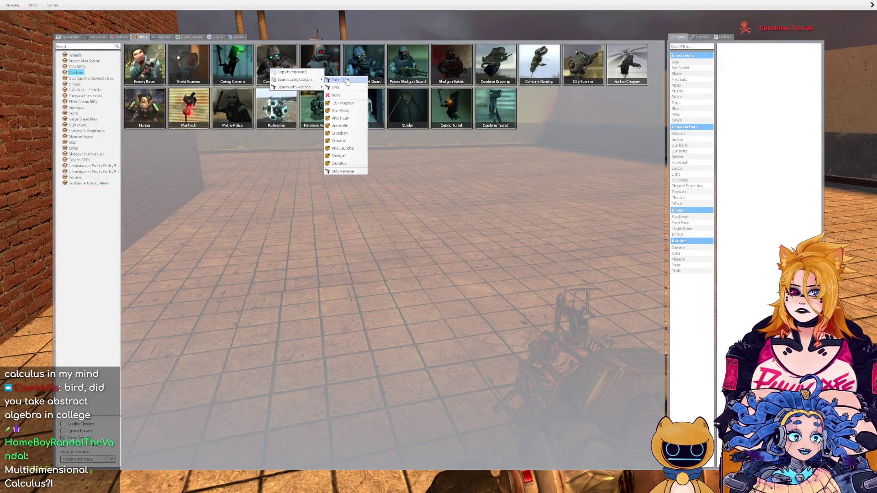
left_click(347, 81)
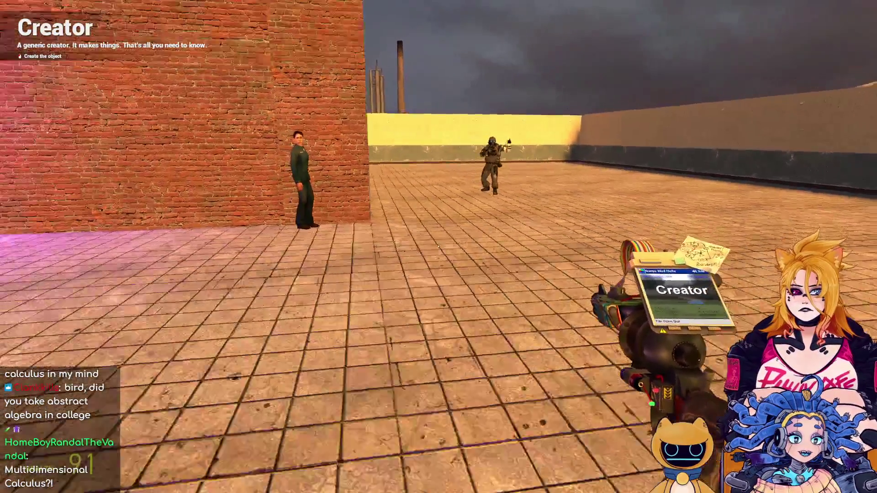
Step back onto the pavement to view the doorway and NPCs, then approach the building.
key("s")
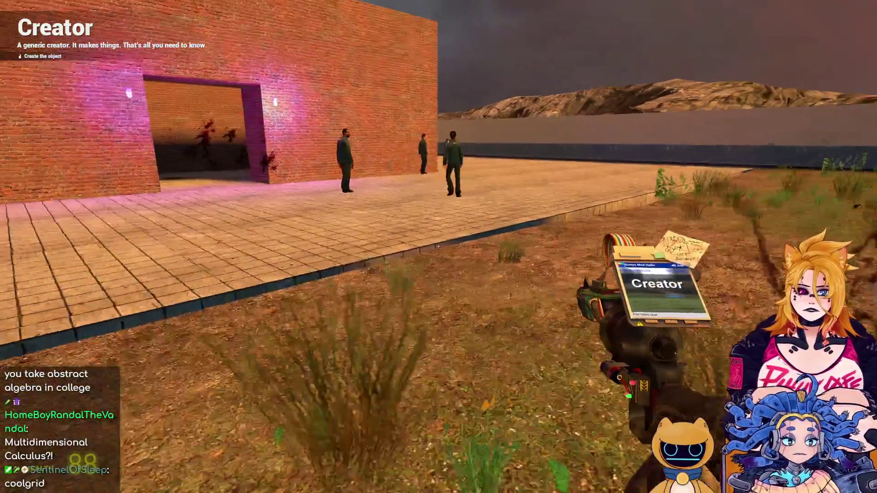
key("a")
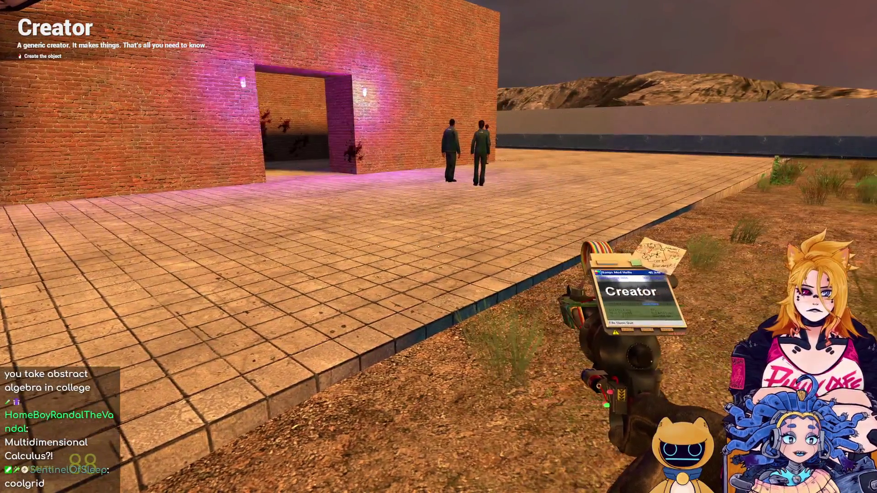
key("s")
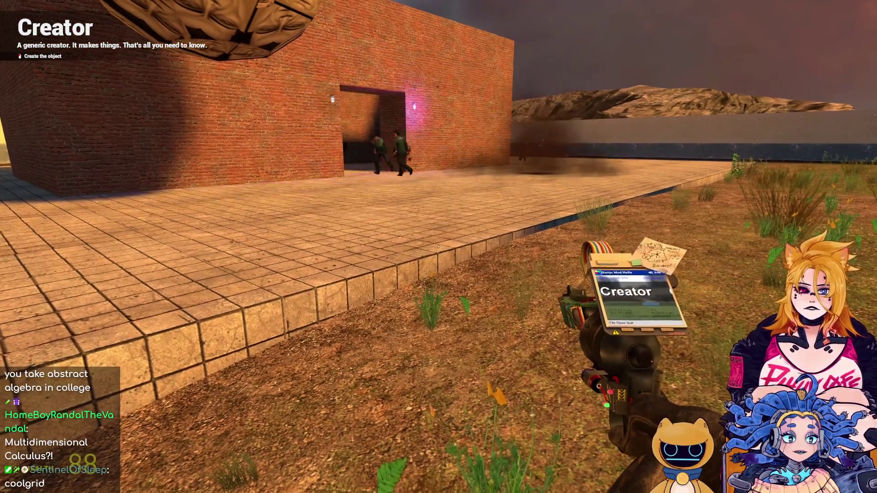
key("w")
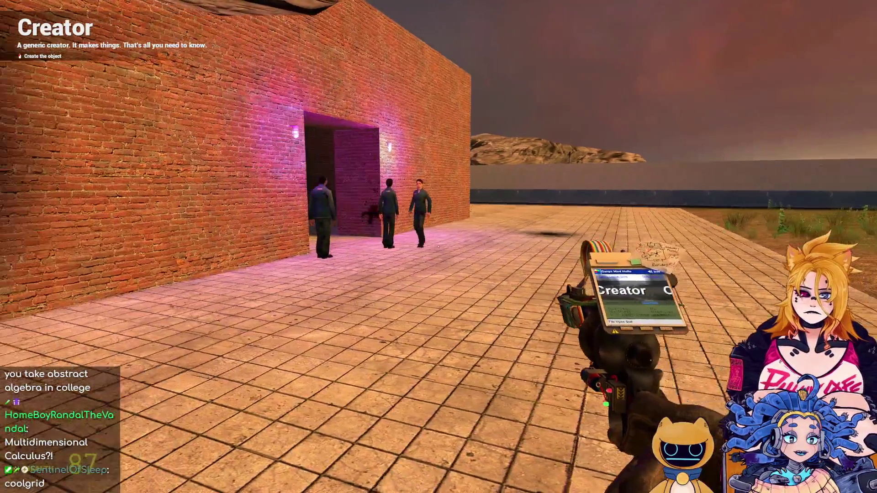
Back up to view the whole building, then turn on Keep Corpses in the NPCs menu.
key("d")
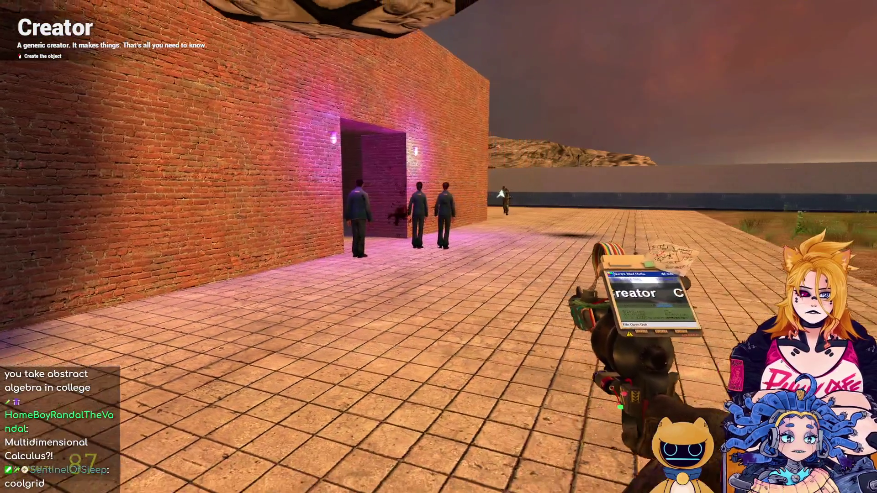
key("s")
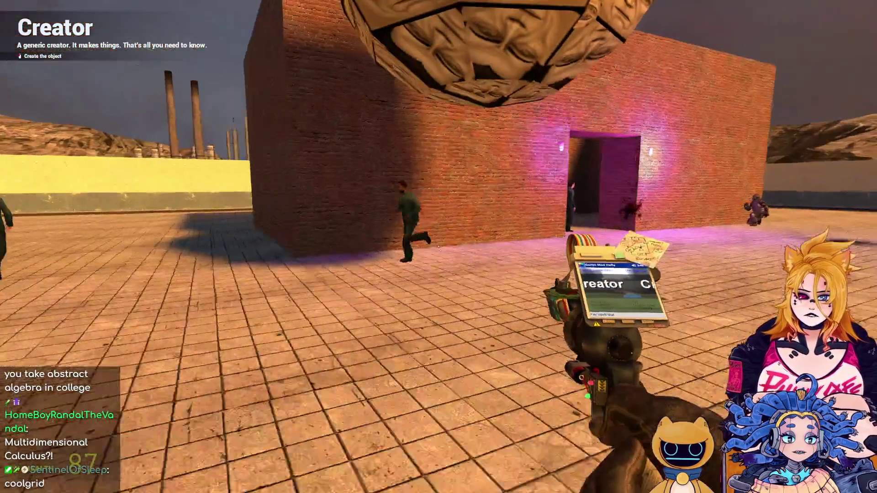
key("s")
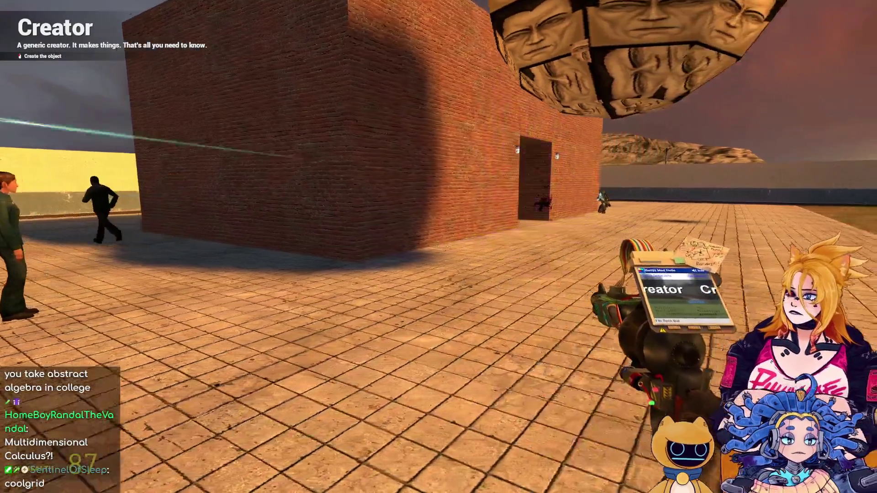
key("w")
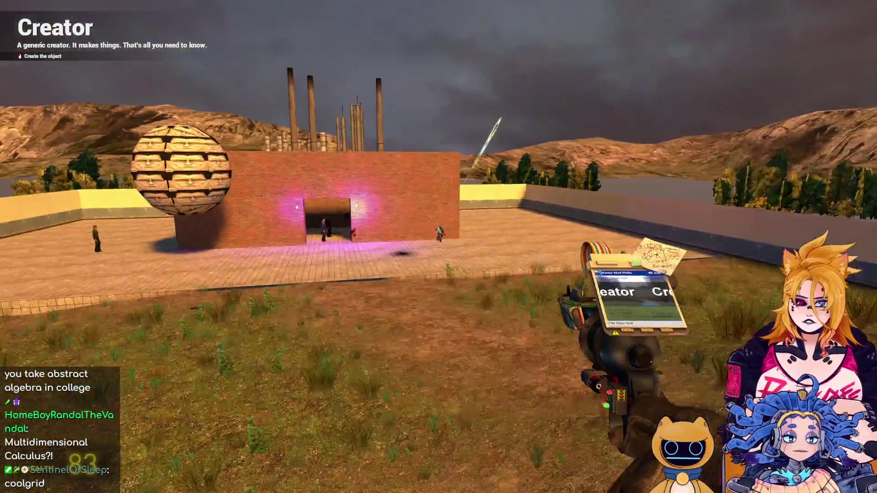
key("c")
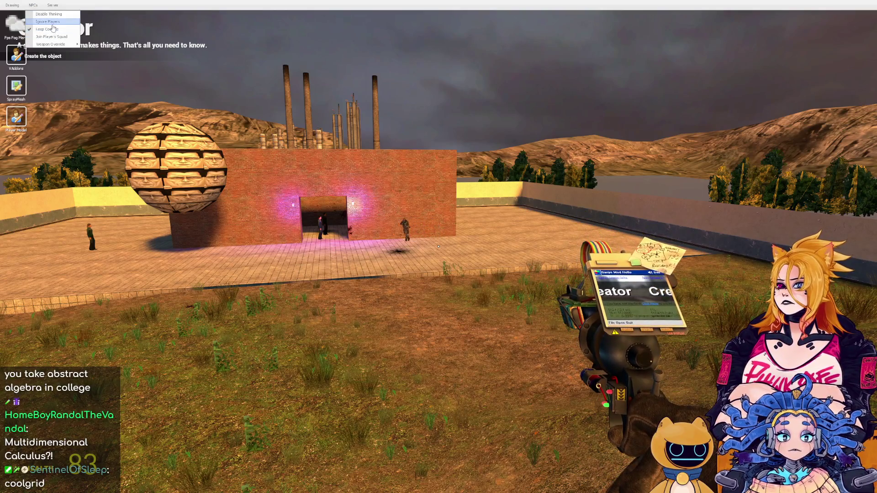
left_click(53, 28)
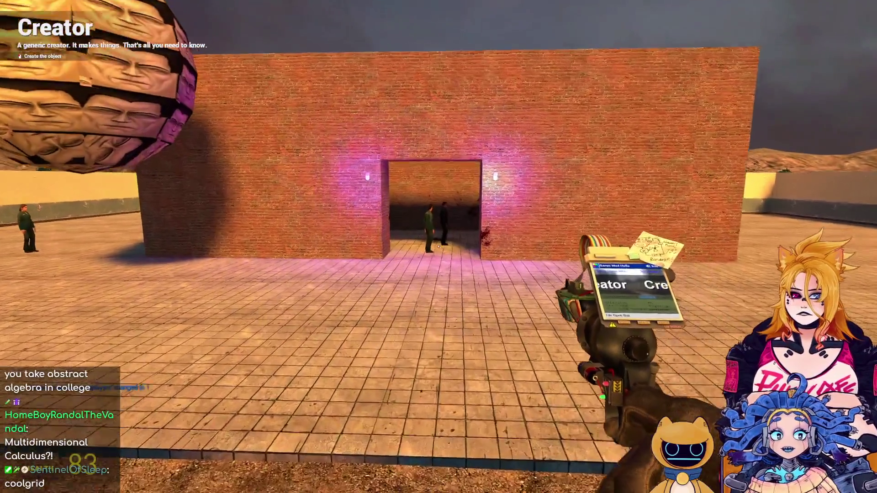
Walk through the dark room and around the doorway to watch the Combine soldier fight.
key("w")
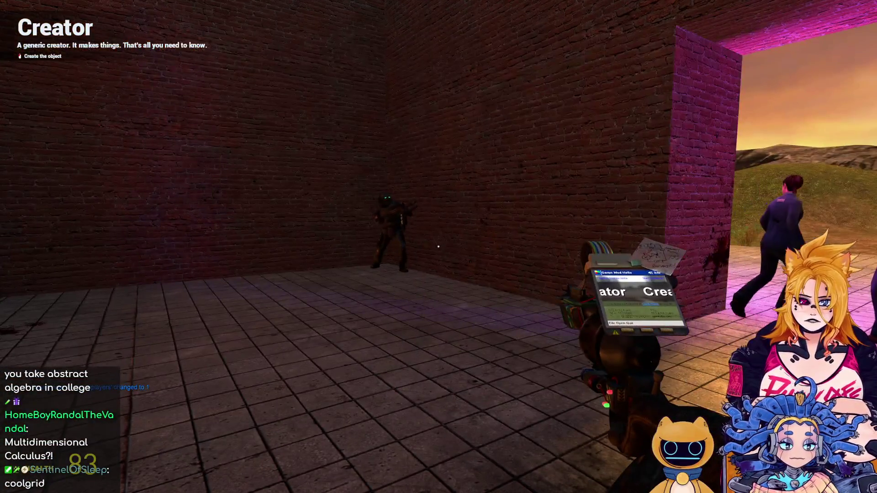
key("w")
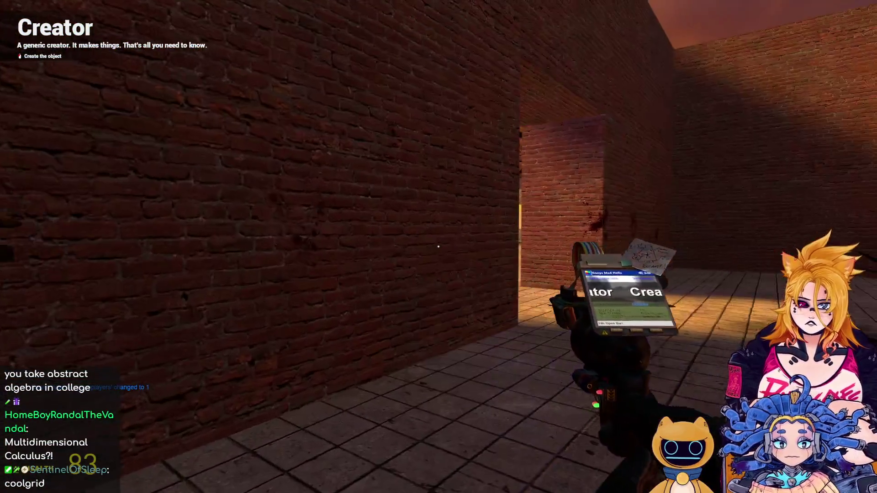
key("w")
key("w")
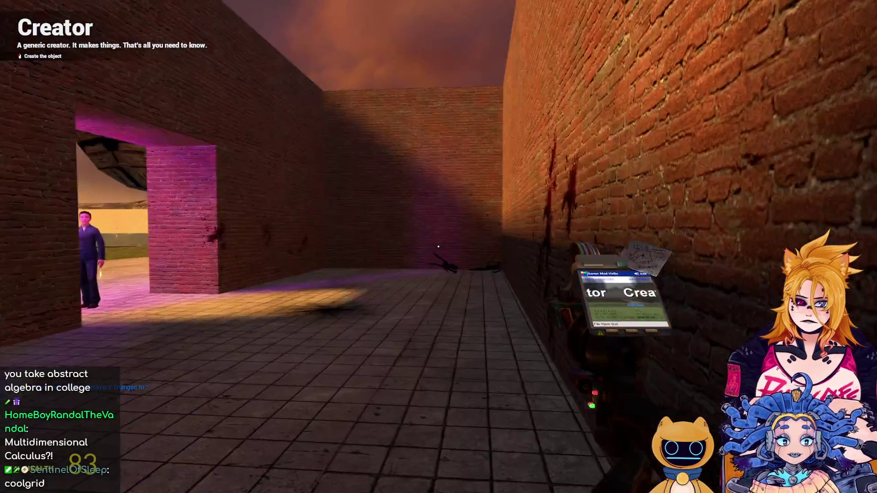
key("w")
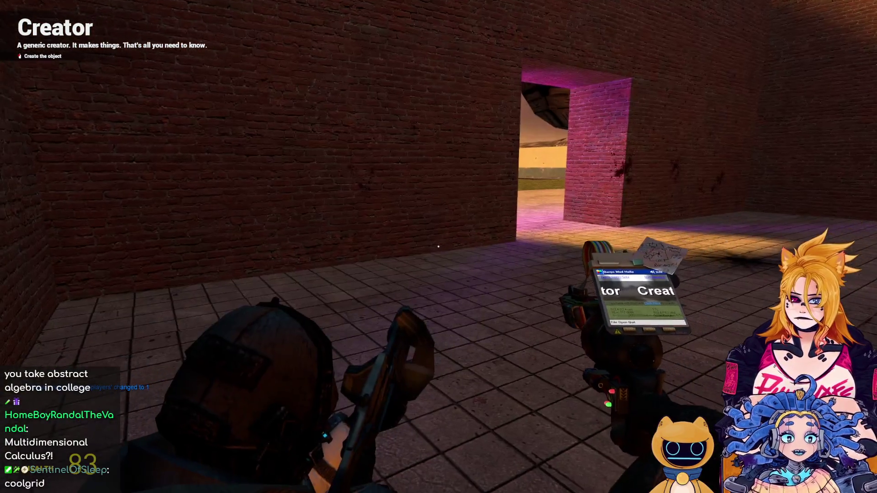
key("w")
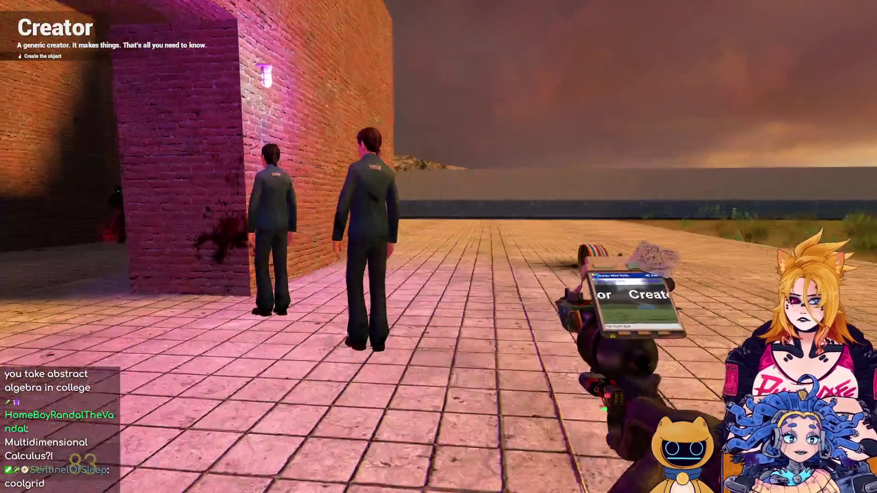
key("s")
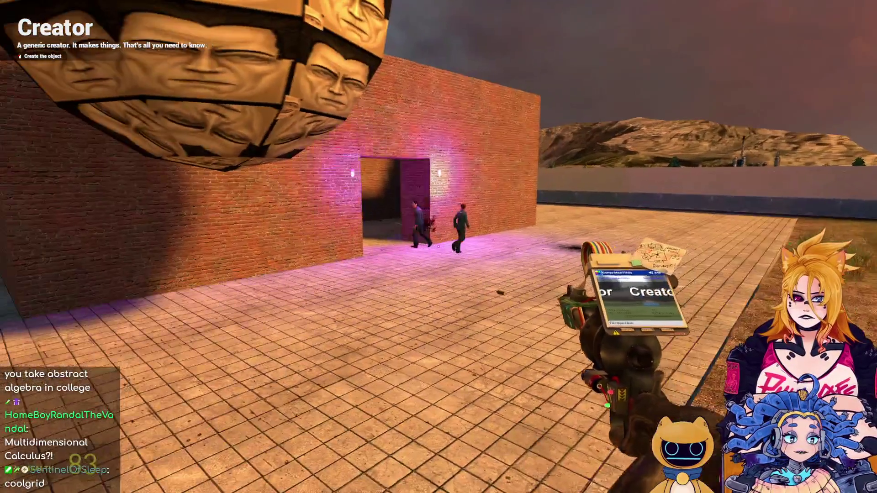
key("s")
key("w")
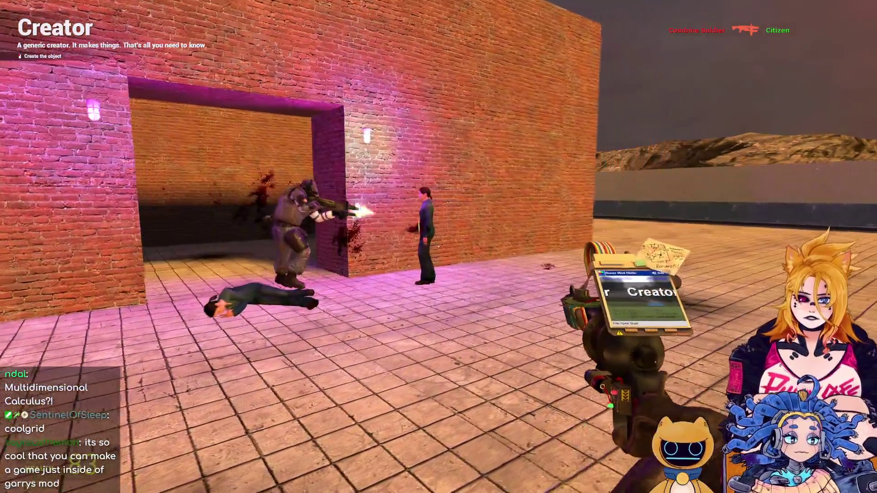
key("s")
key("w")
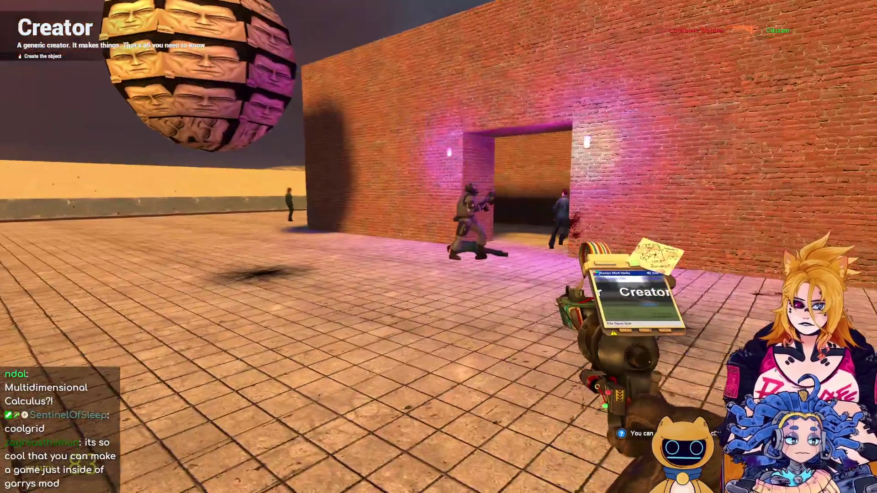
key("w")
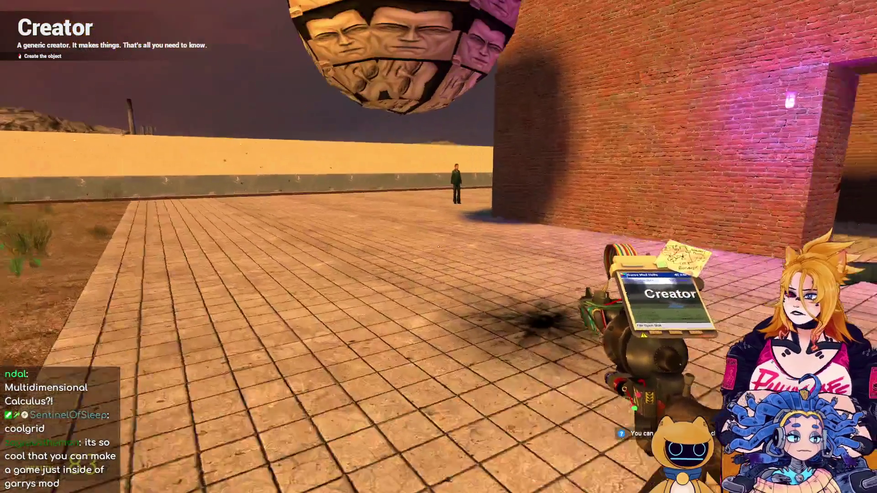
key("s")
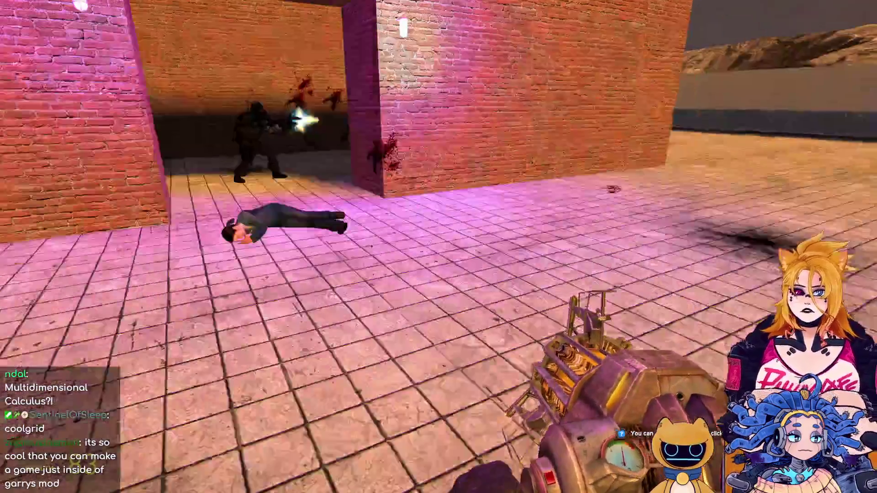
key("q")
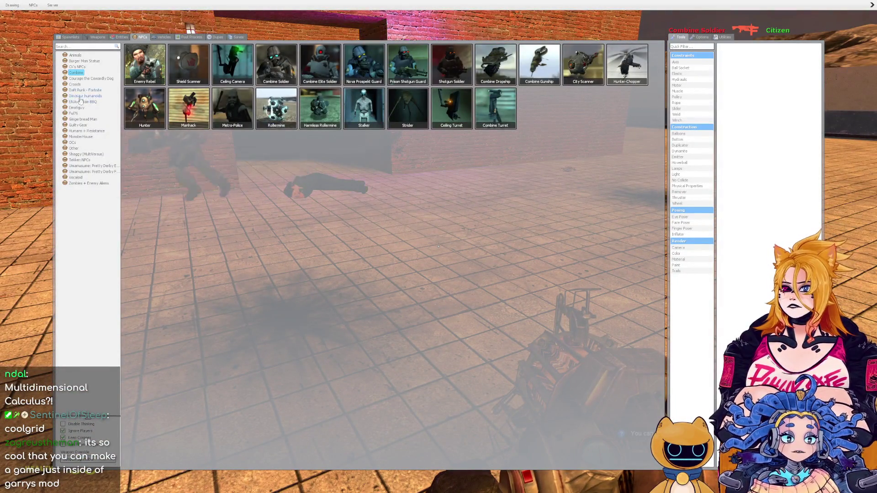
Spawn two Rebels armed with pulse rifles in the yard and watch them fight.
key("a")
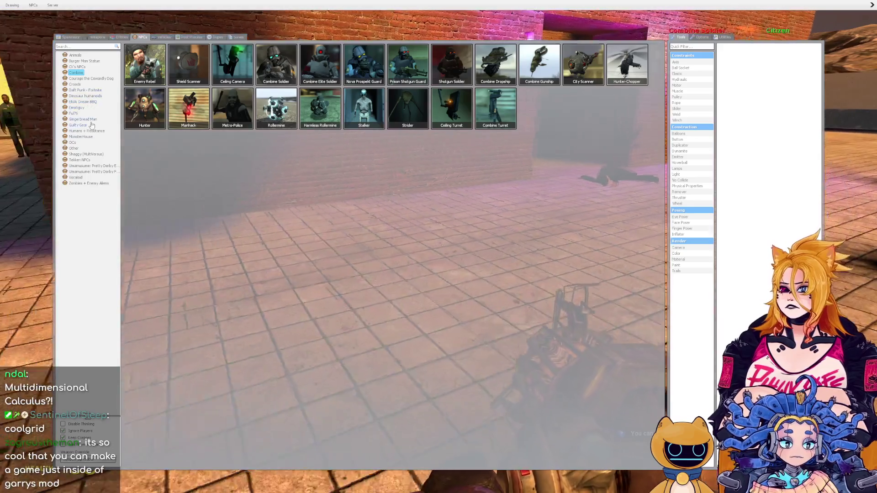
left_click(88, 131)
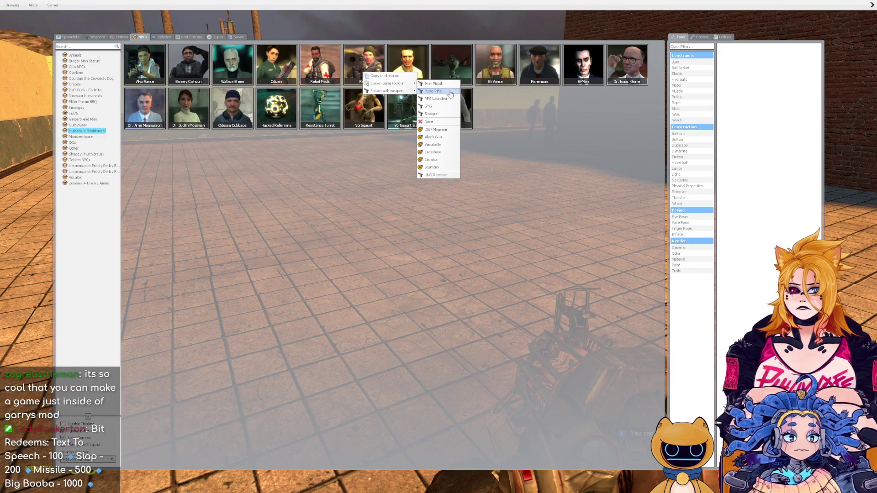
left_click(451, 99)
left_click(439, 247)
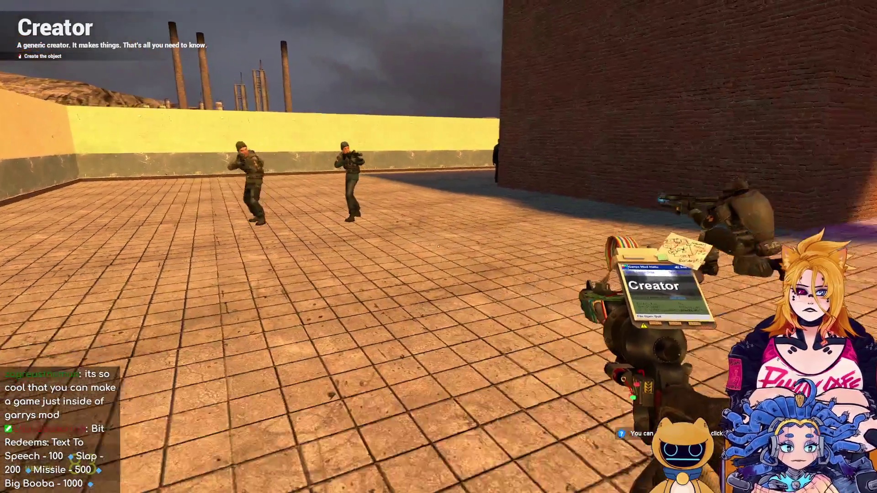
key("d")
key("s")
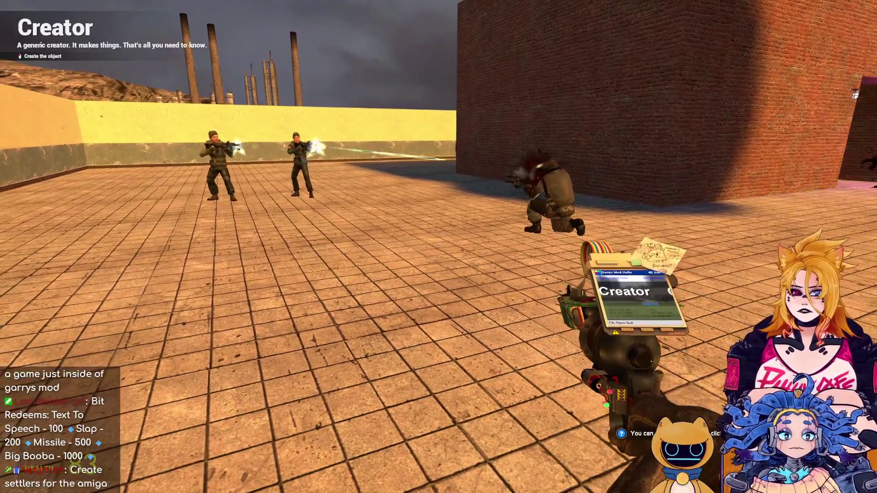
key("w")
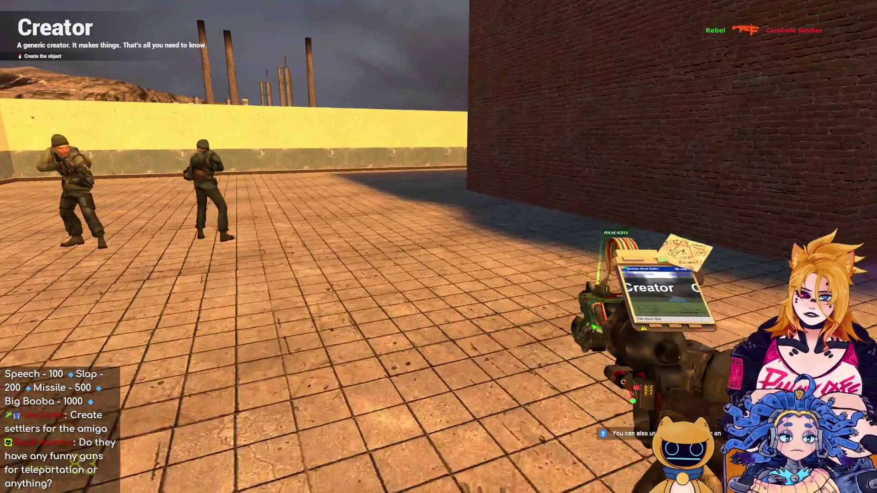
key("c")
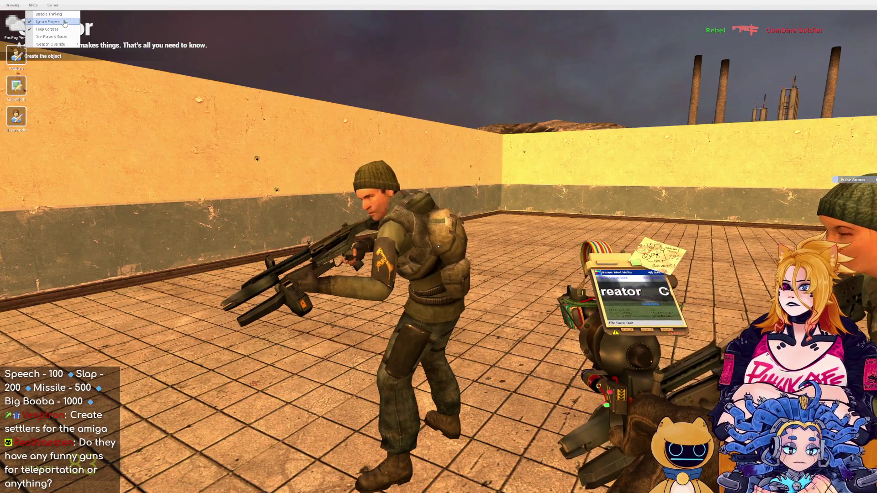
Make NPCs stop ignoring the player, then move around the nearby rebels.
left_click(65, 23)
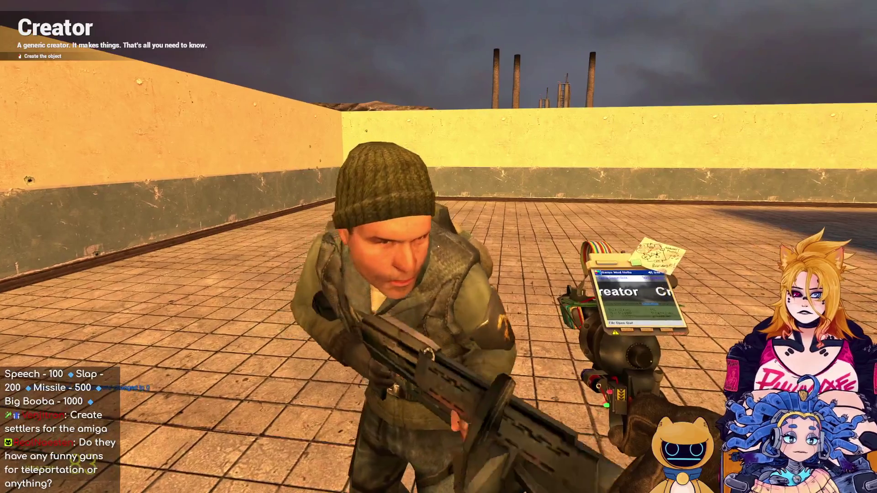
key("s")
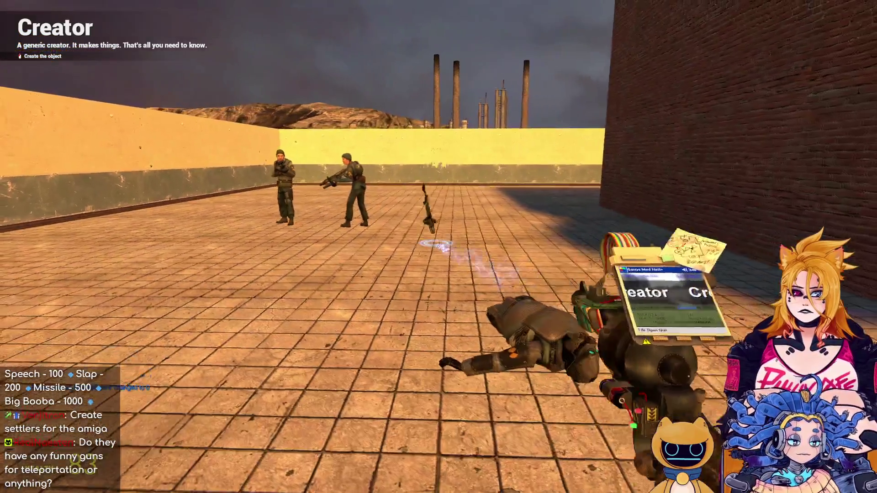
key("w")
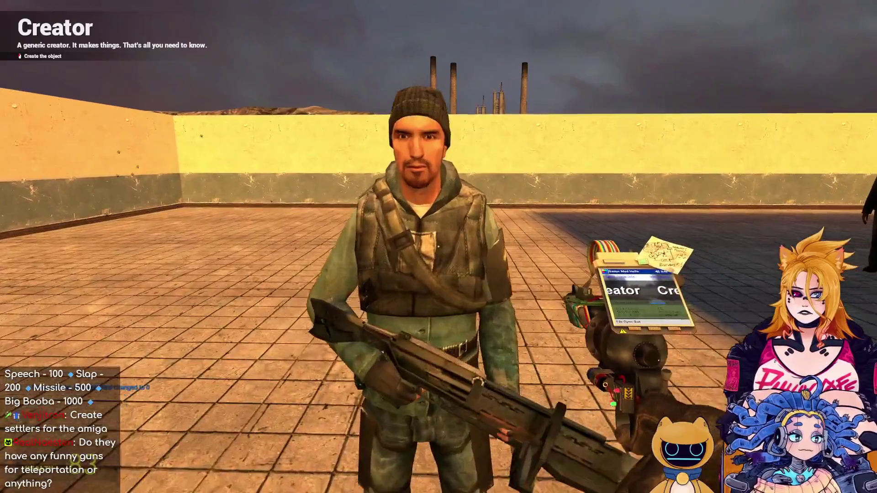
key("s")
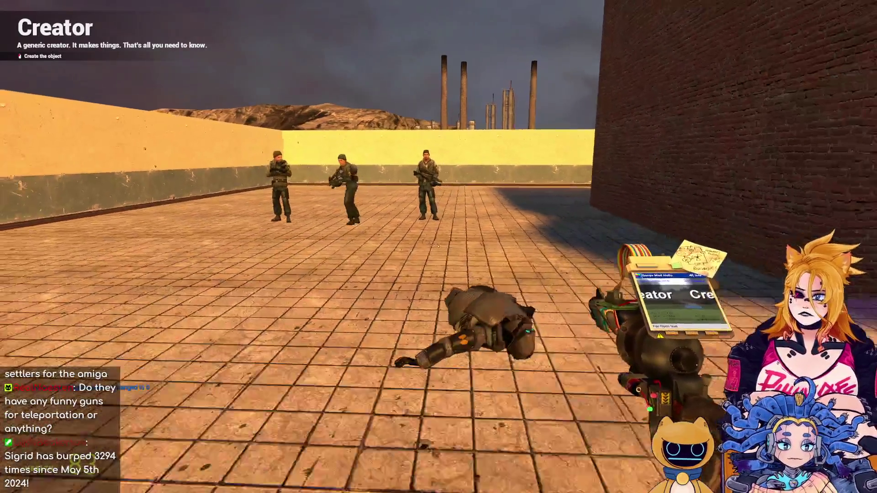
key("w")
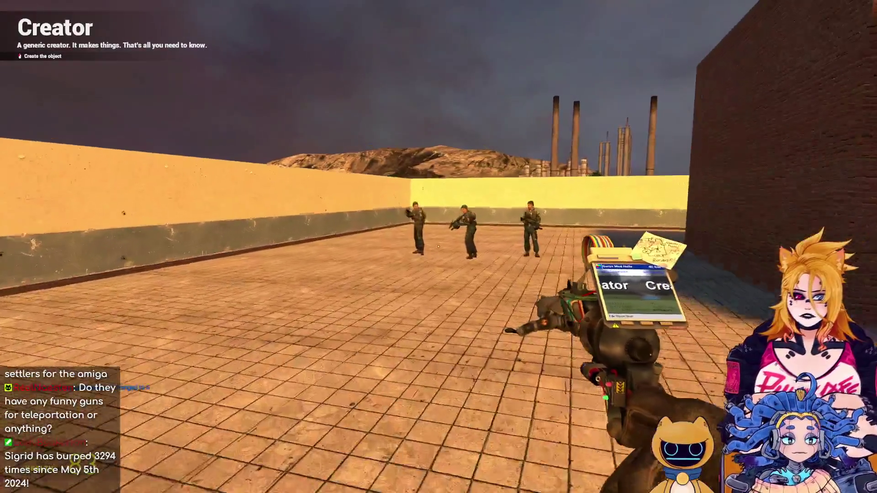
Switch to the shotgun and walk toward the brick building's doorway.
key("w")
key("3")
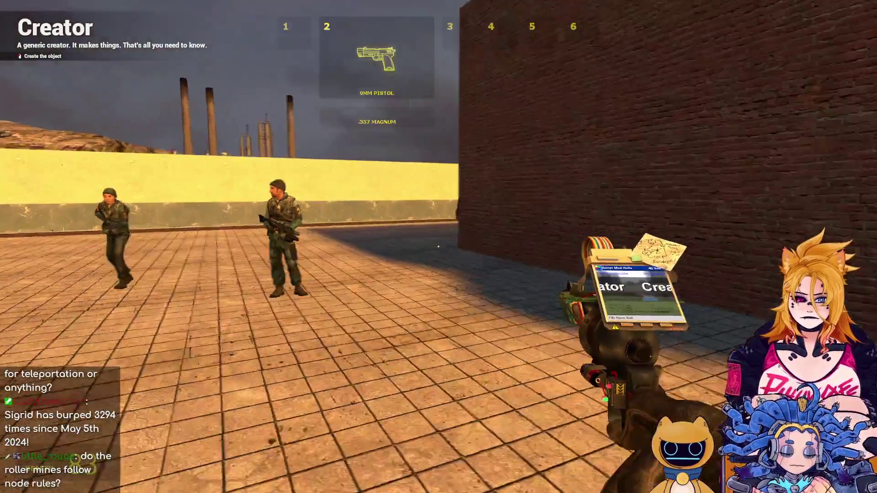
left_click(439, 247)
key("4")
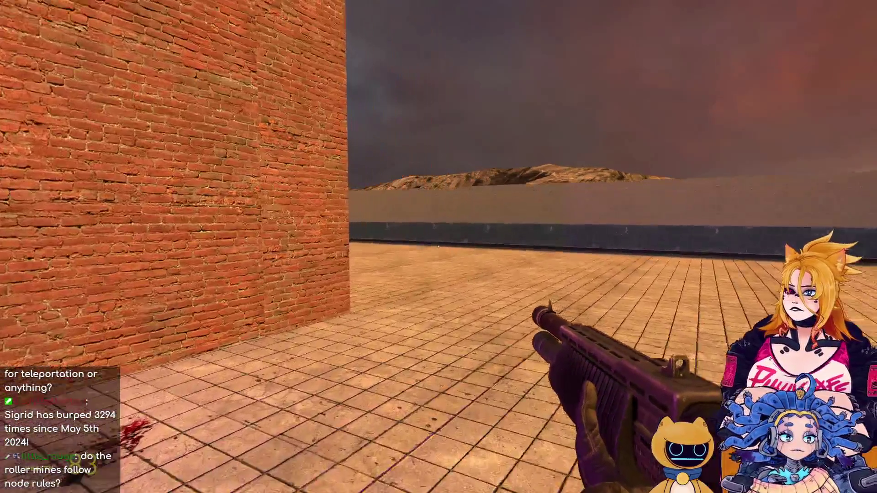
key("w")
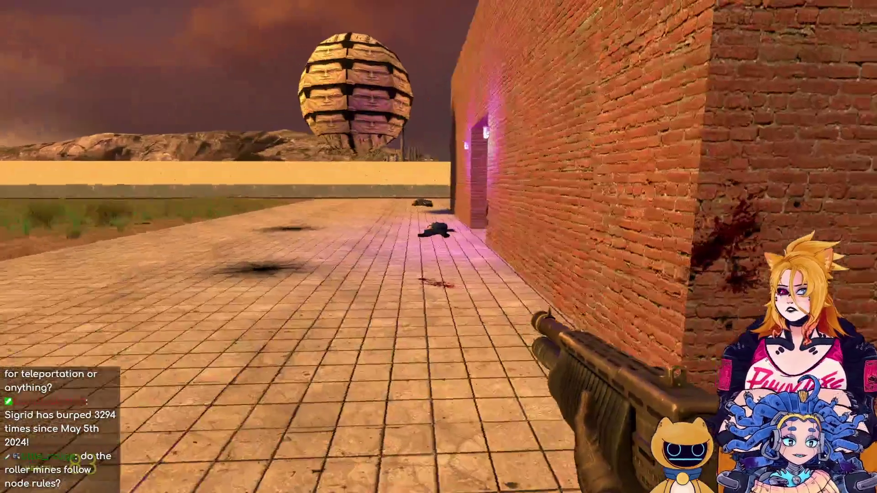
Spawn a Rollermine in the corridor from the Combine NPC category.
key("q")
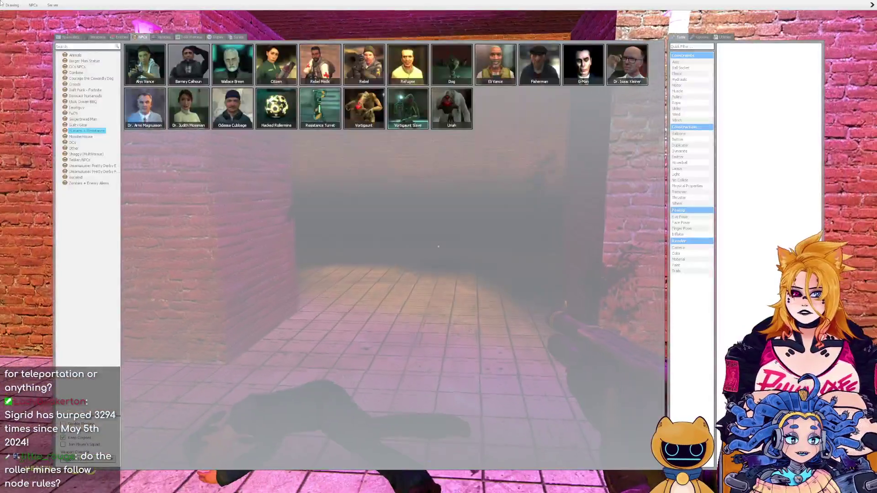
left_click(118, 38)
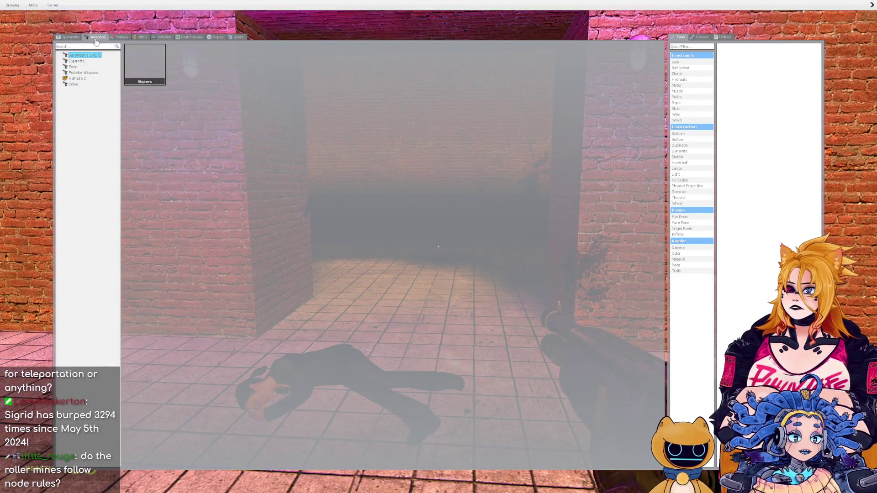
left_click(140, 38)
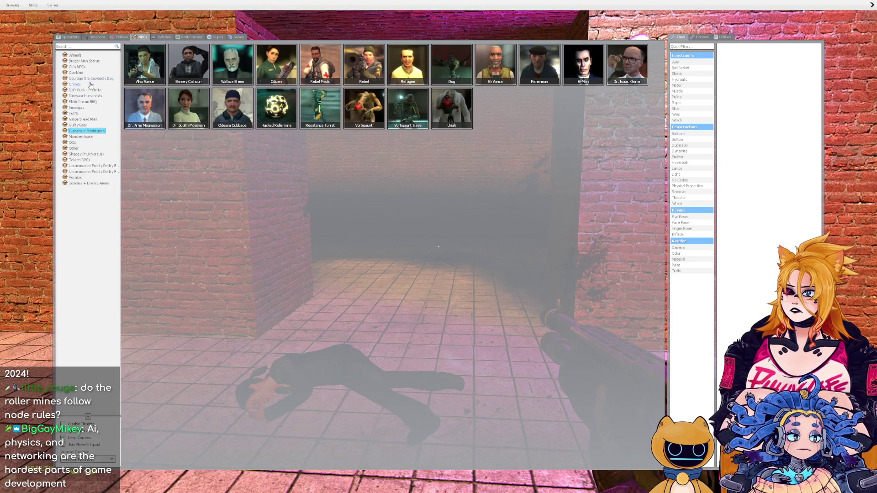
left_click(76, 73)
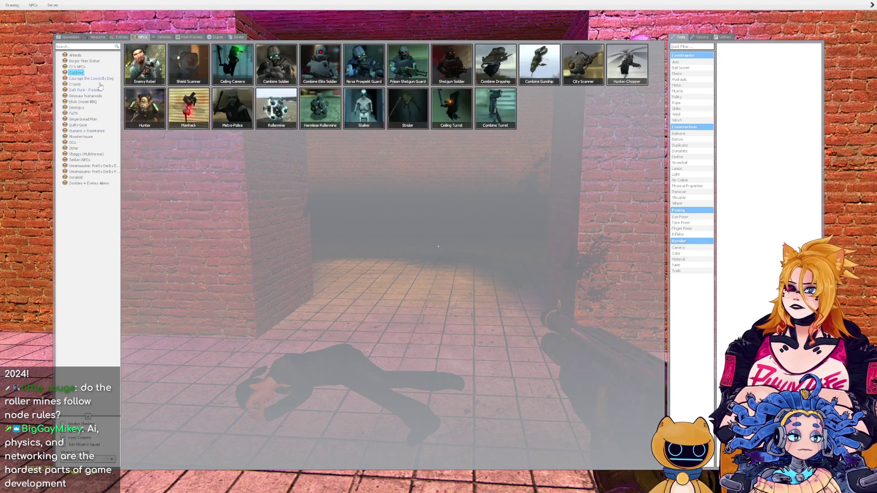
left_click(264, 111)
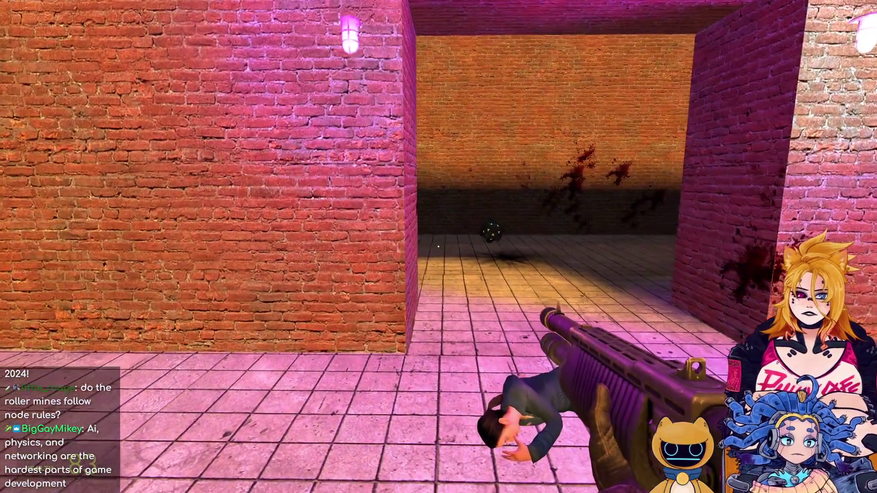
Follow the Rollermine around the brick pillar, walk across the field toward the hill, and pick another weapon.
key("w")
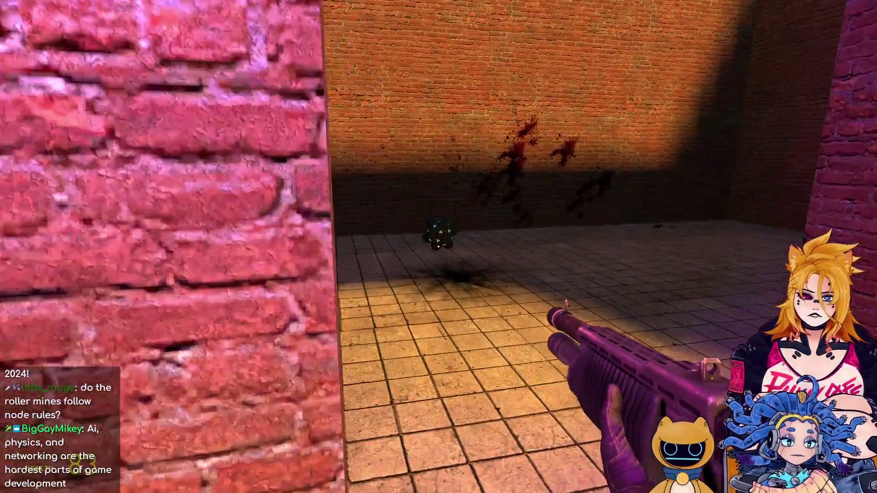
key("a")
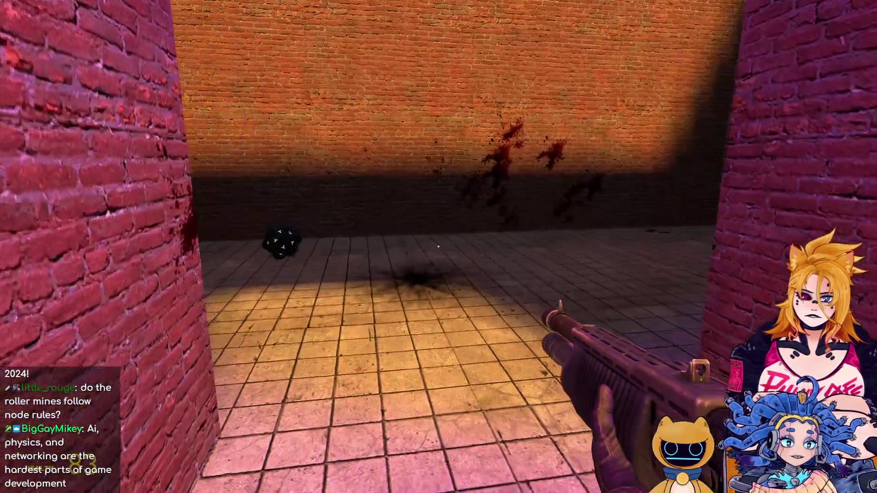
key("s")
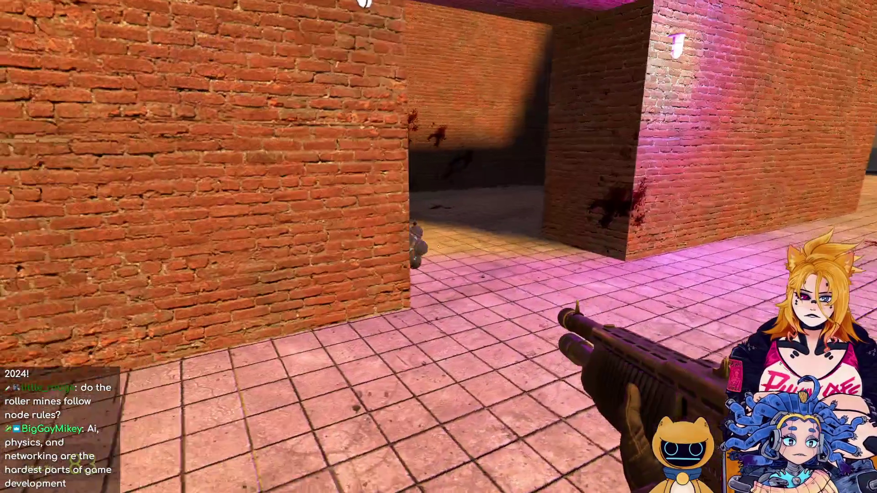
key("d")
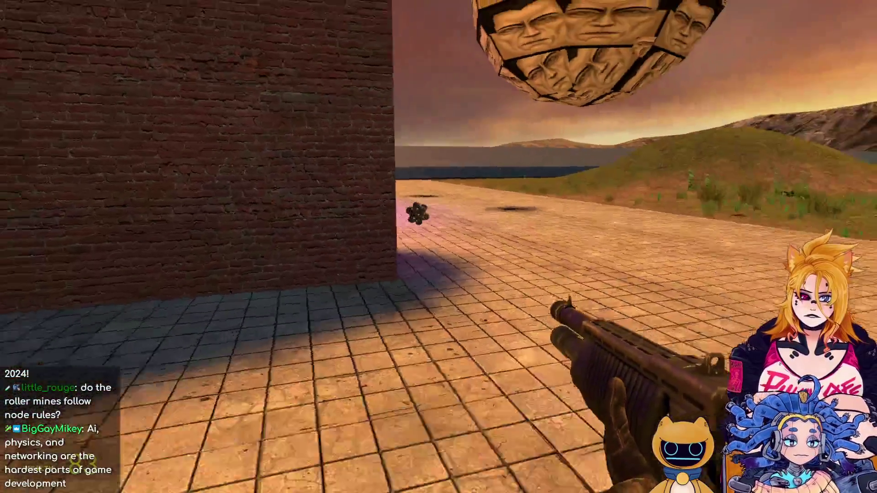
key("d")
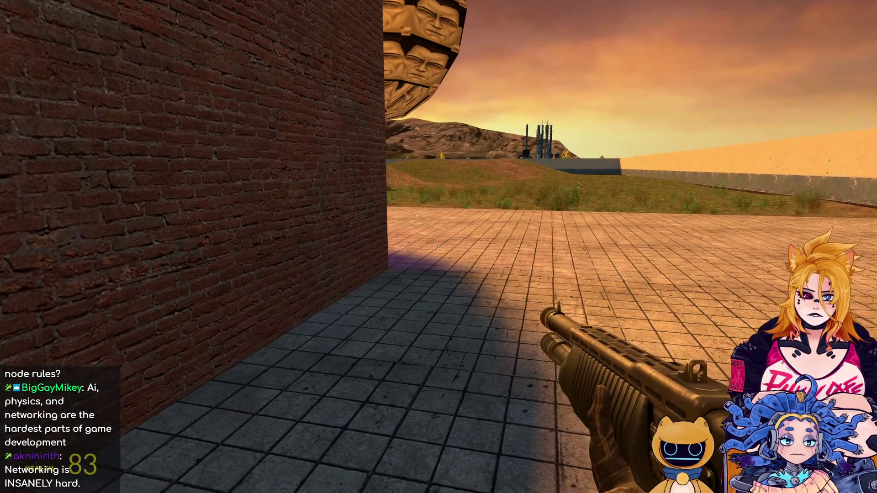
key("d")
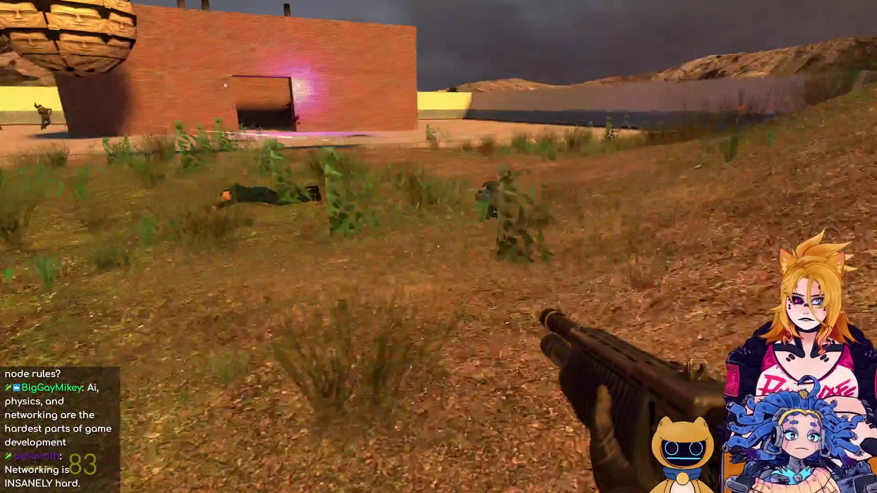
key("w")
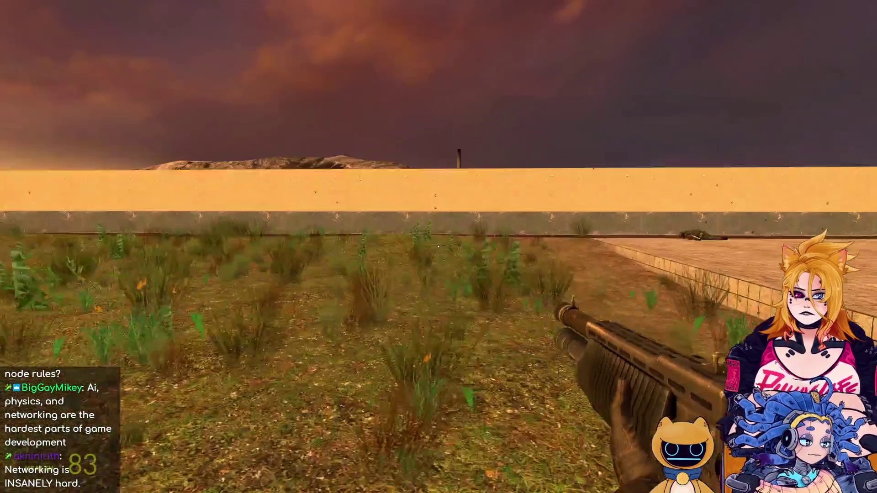
scroll(439, 247, "down", 2)
left_click(439, 247)
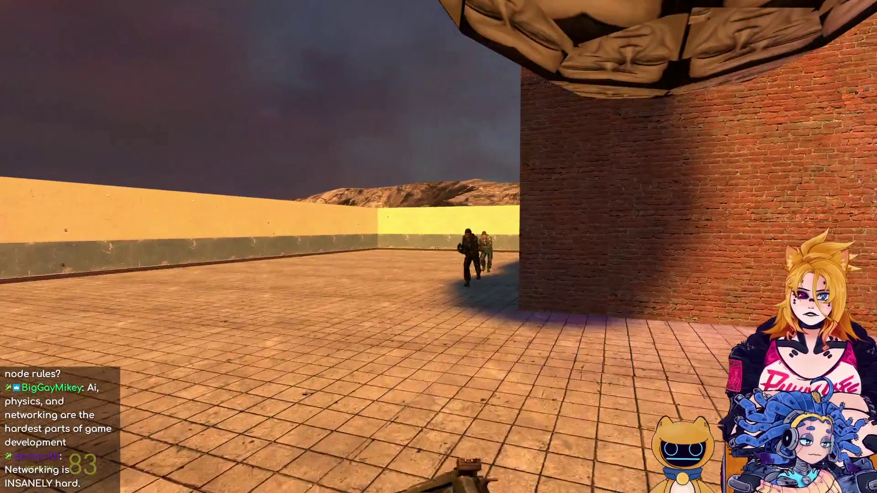
Shoot the rebels and the citizen by the wall with the .357 revolver, then reload.
key("2")
left_click(438, 247)
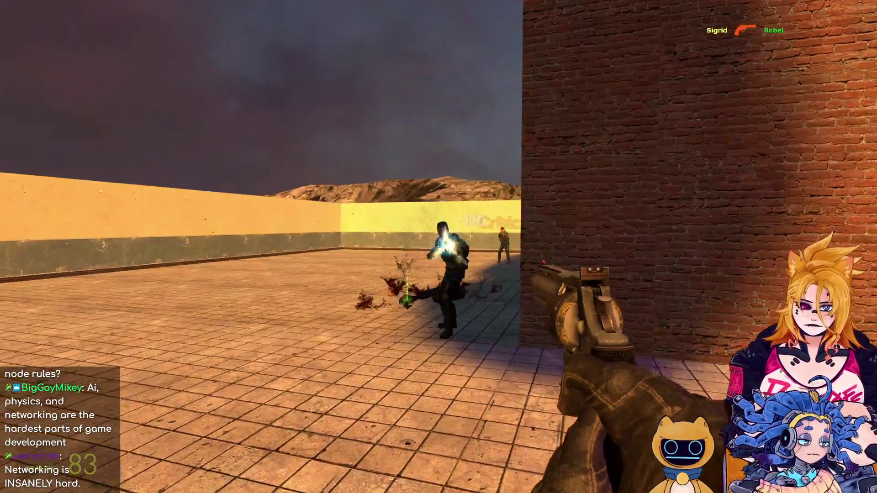
left_click(438, 247)
left_click(438, 247)
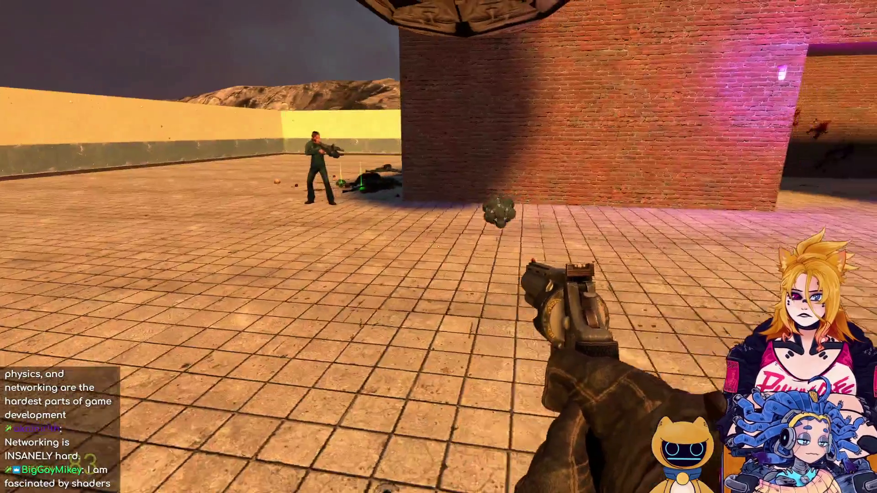
key("w")
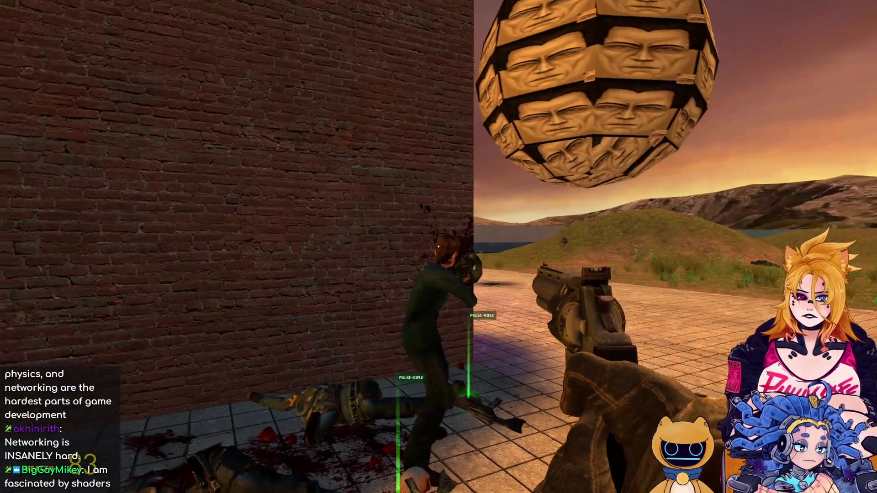
left_click(439, 247)
key("r")
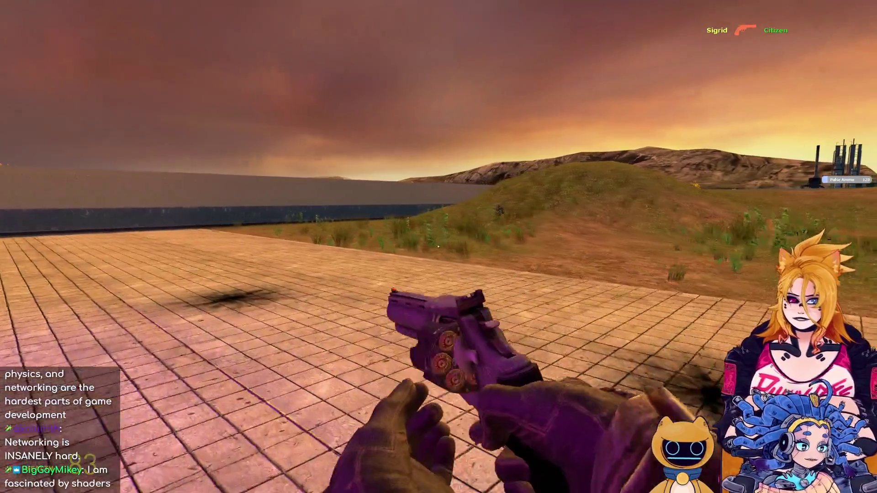
Walk back through the brick doorway toward the Rollermine.
key("w")
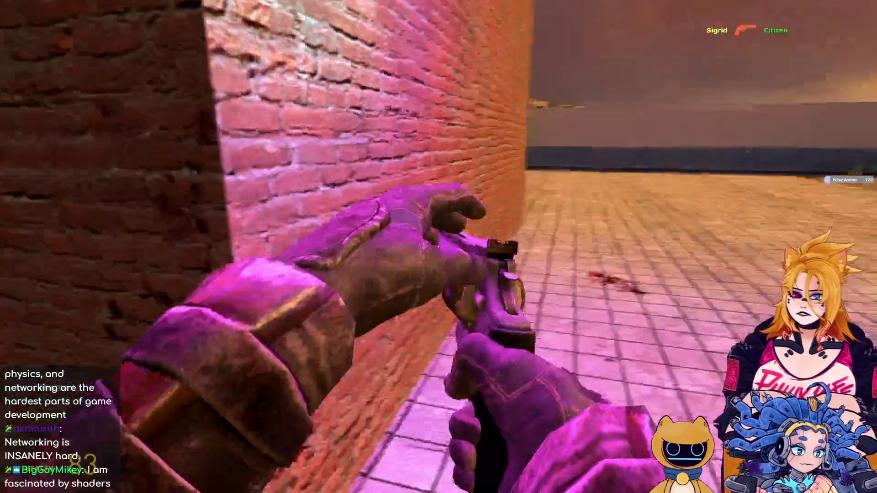
key("w")
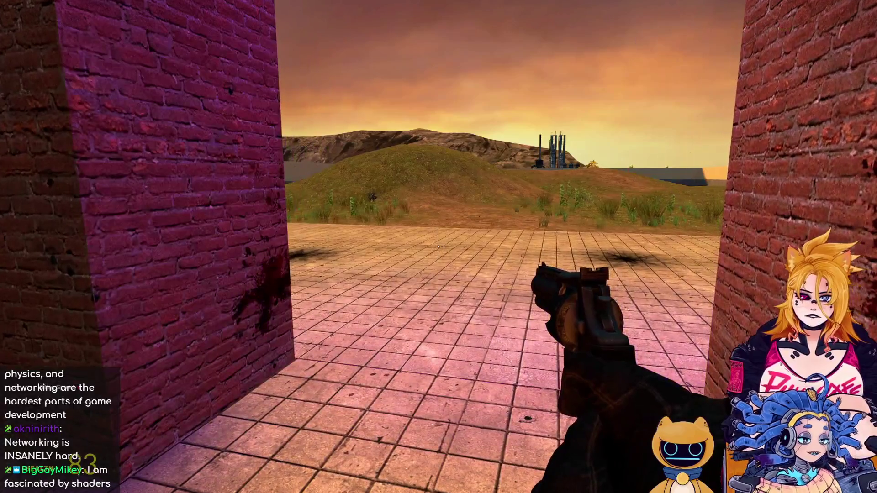
key("w")
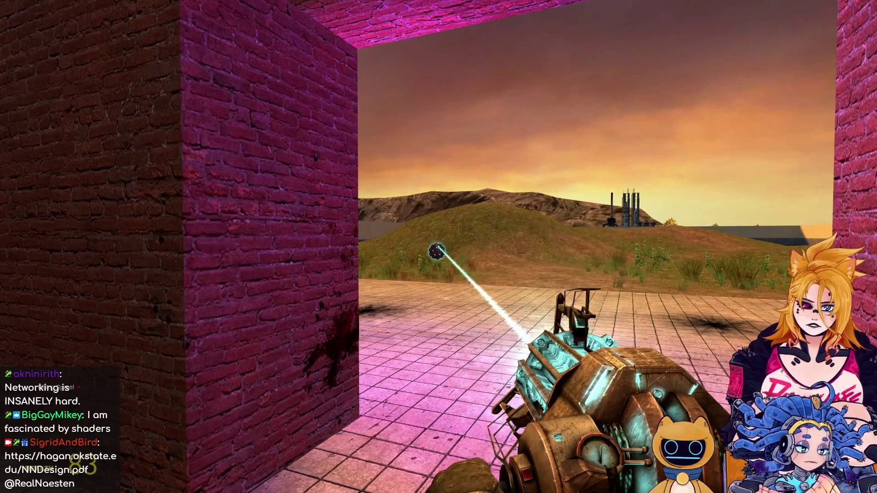
Search the brick room for the Rollermine, then move along the wall outside.
key("w")
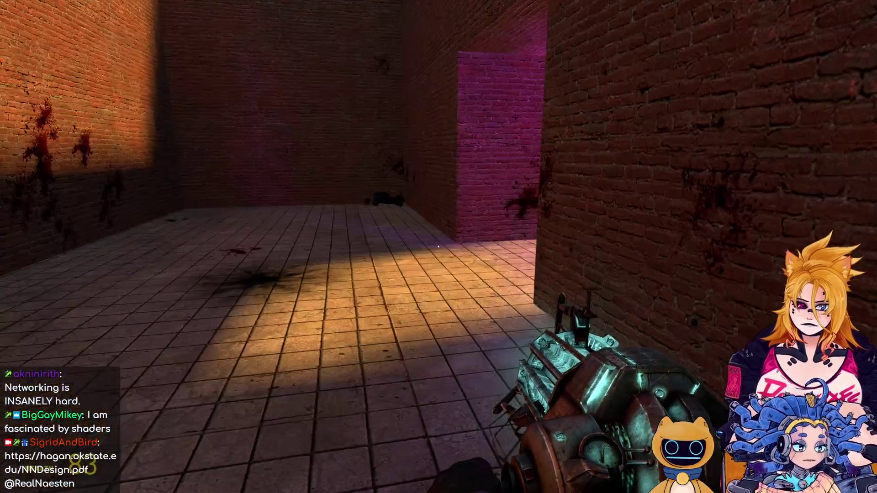
key("w")
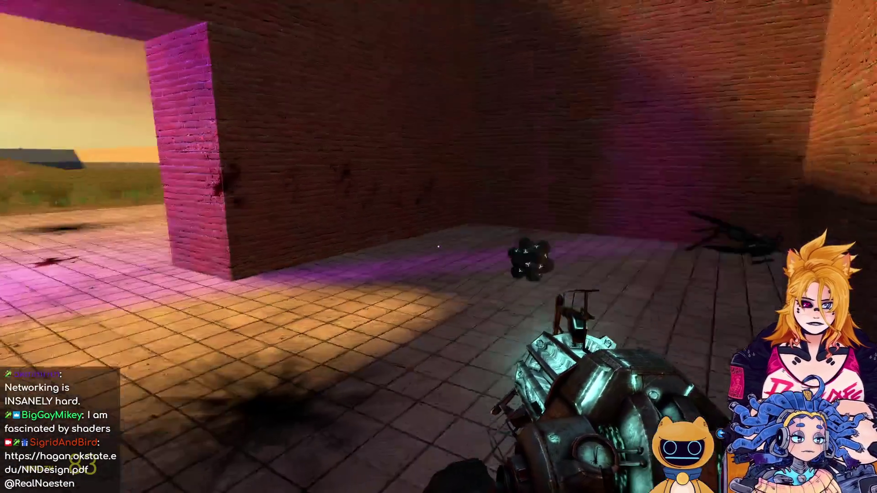
key("s")
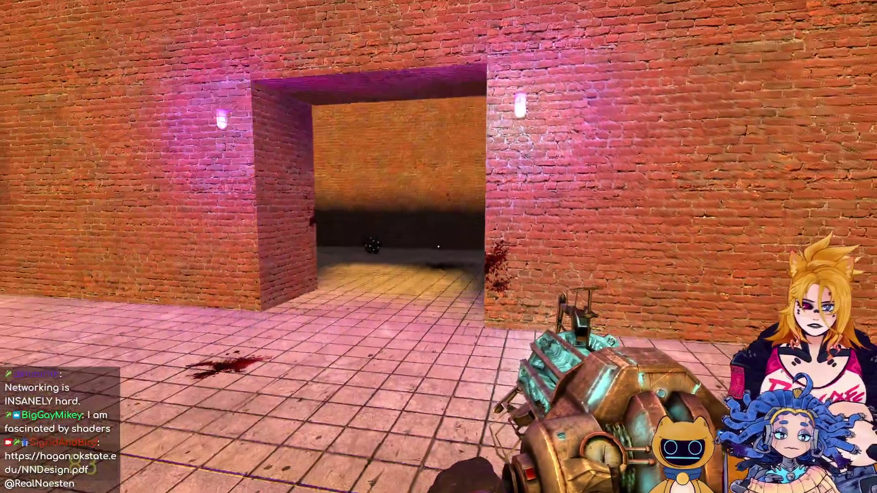
key("w")
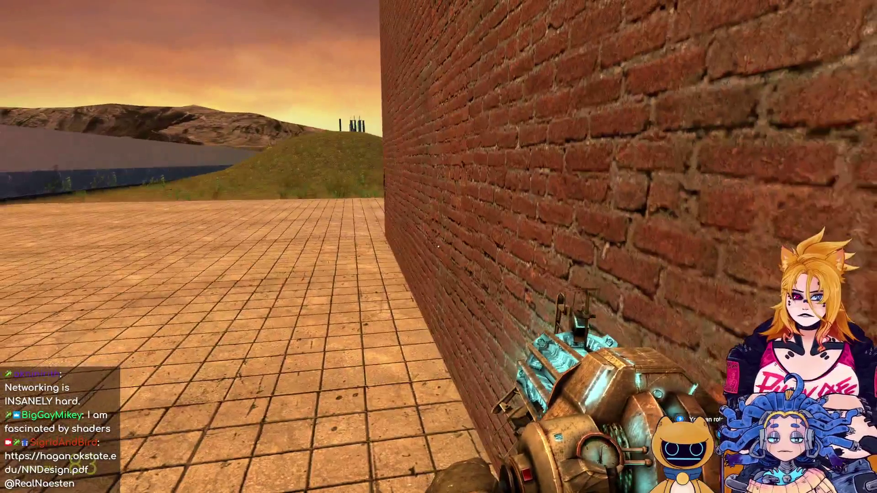
key("a")
key("w")
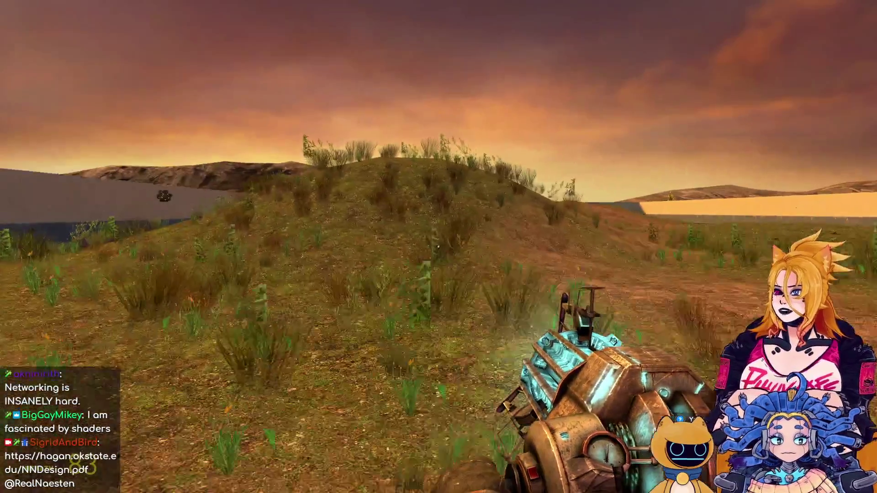
Equip the shotgun, walk past the low wall to the doorway, and open the NPC list.
key("4")
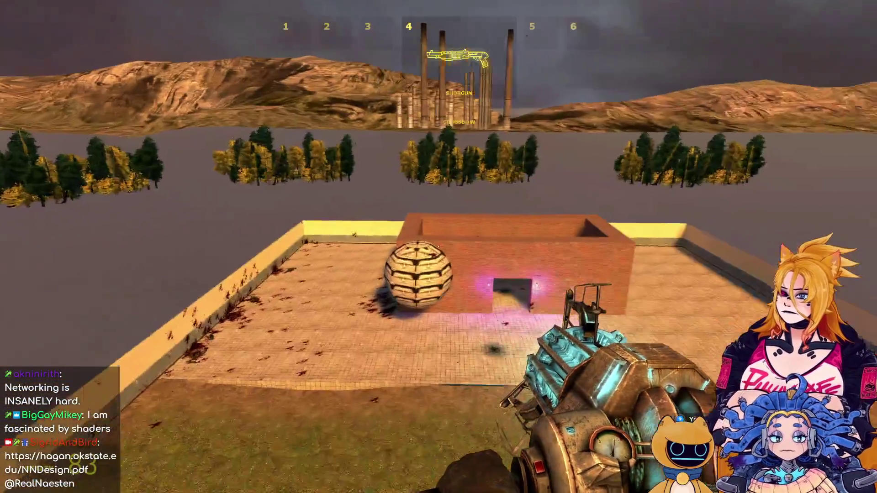
key("w")
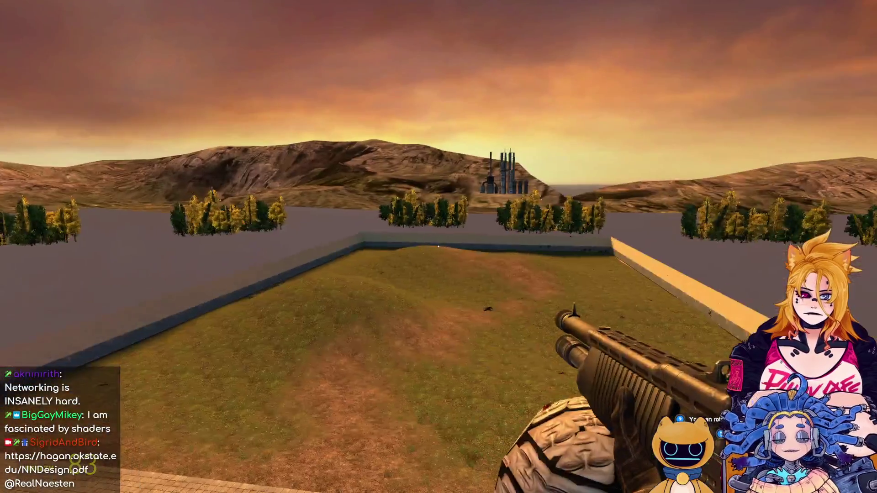
key("w")
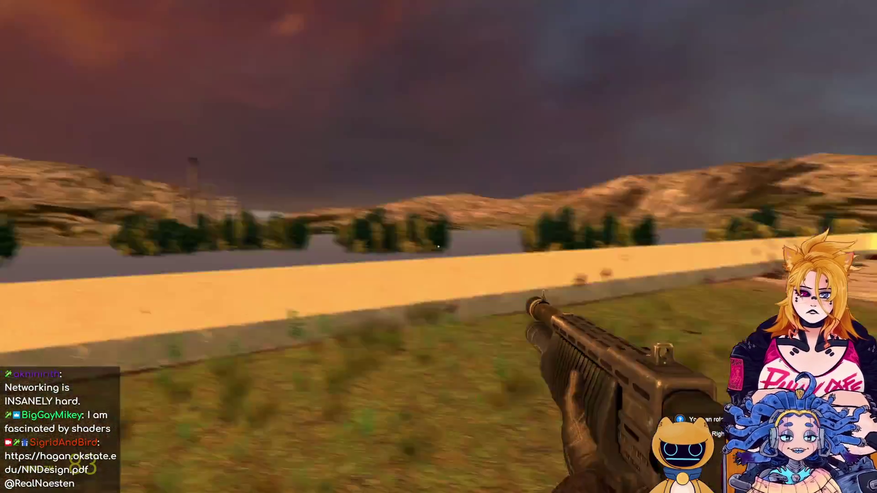
key("w")
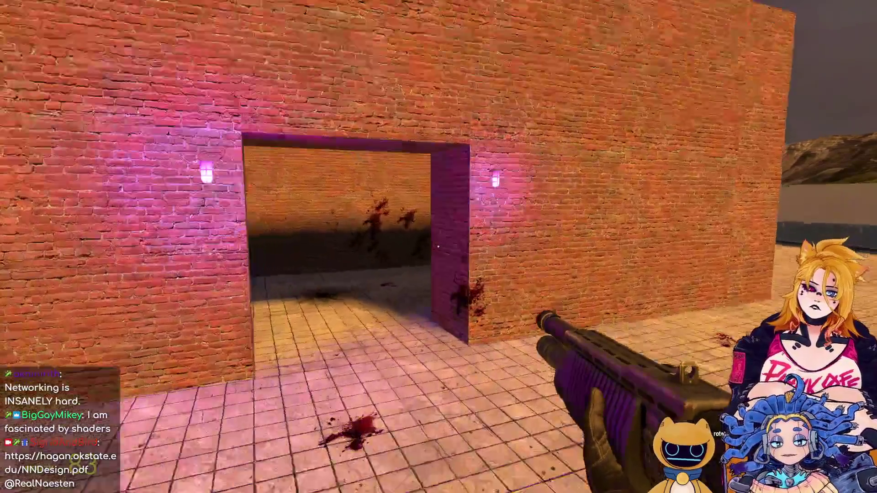
key("s")
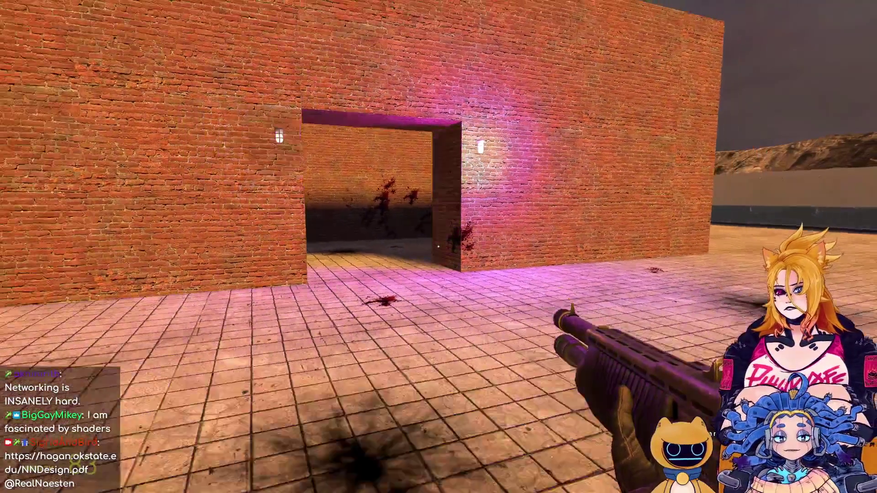
key("w")
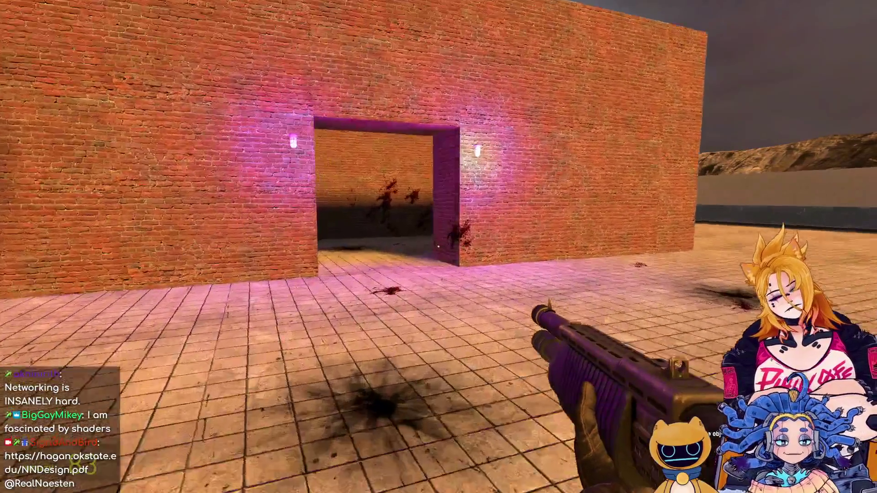
key("d")
key("d")
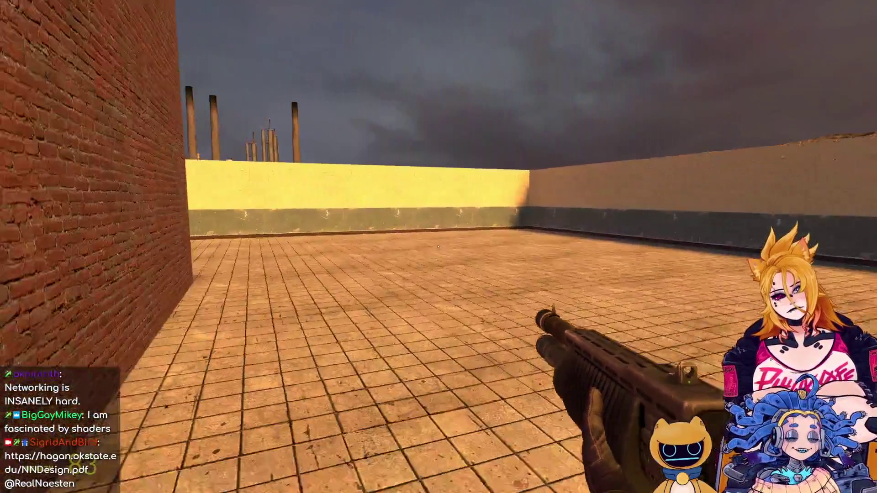
key("q")
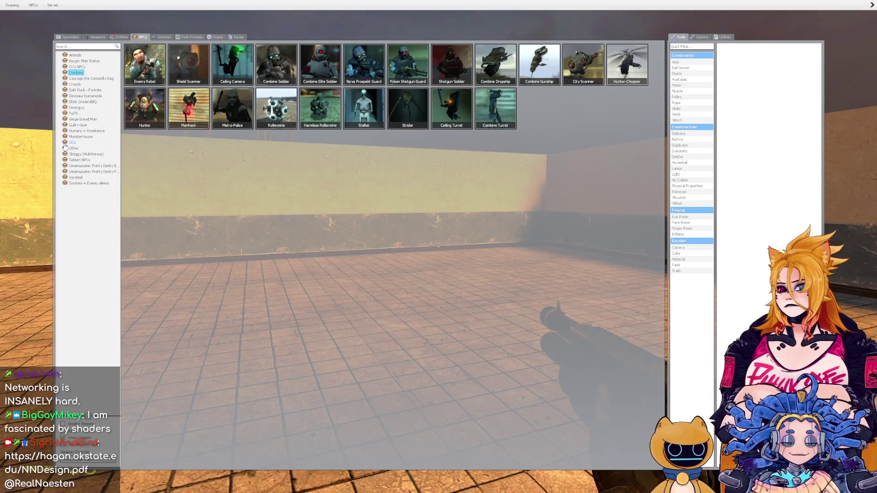
Walk past the building into the pink-lit area and equip the Pulse-Rifle.
key("q")
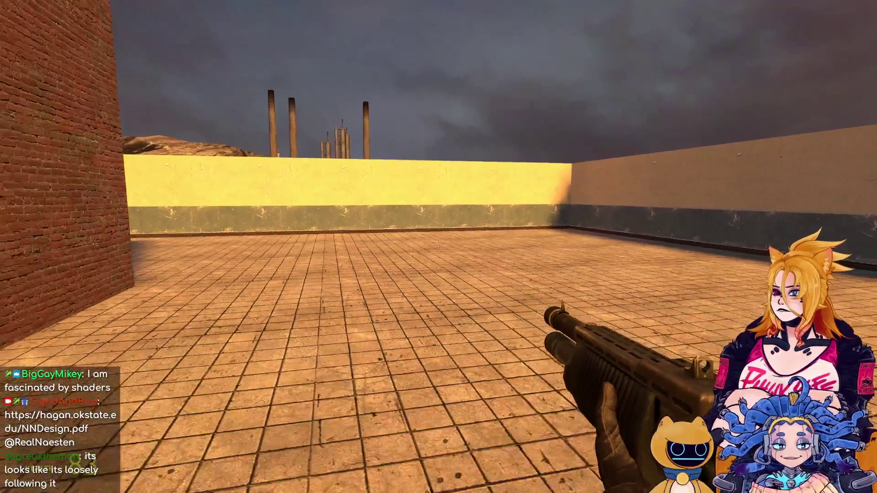
key("w")
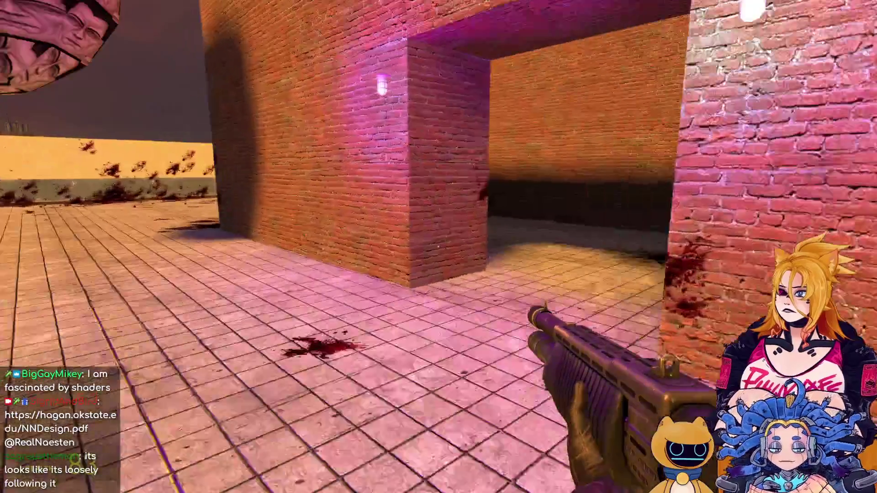
scroll(438, 247, "down", 2)
scroll(438, 247, "up", 2)
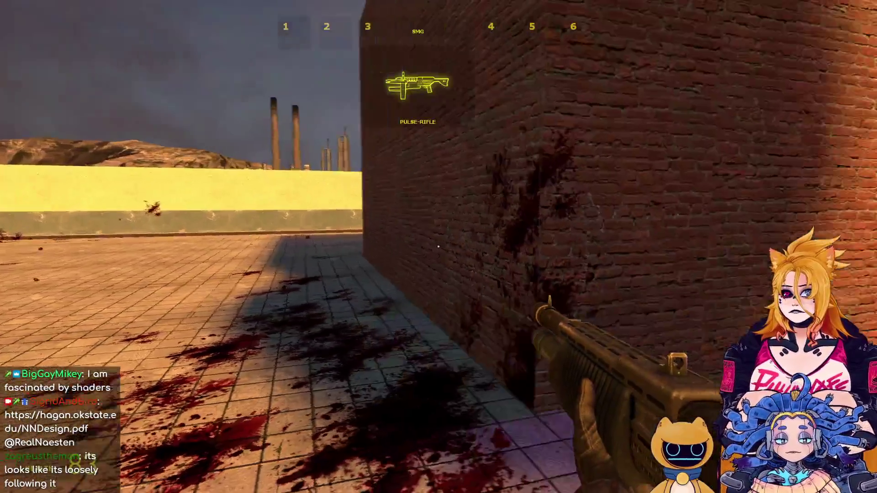
left_click(439, 246)
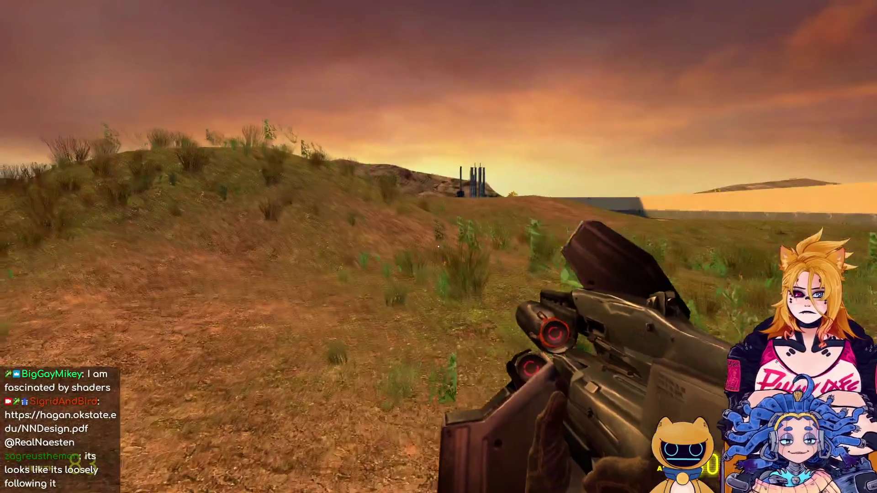
Spawn a Metro-Police armed with a Stunstick from the Combine NPC list.
key("q")
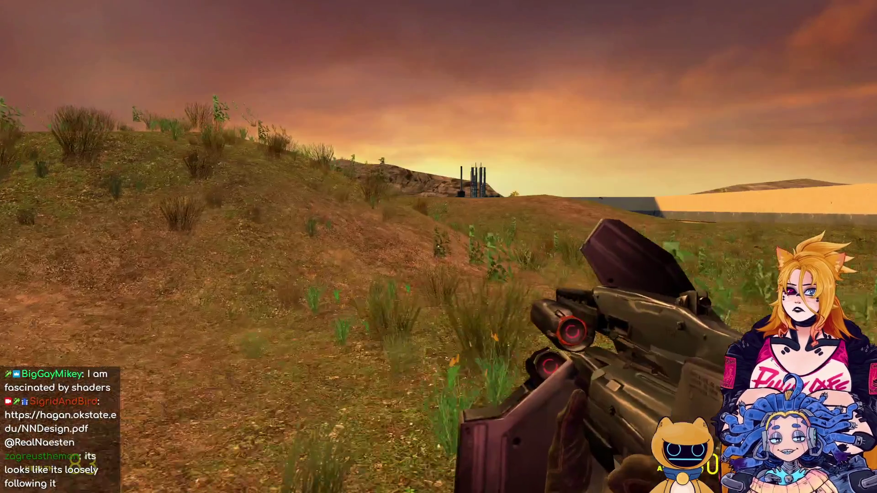
key("q")
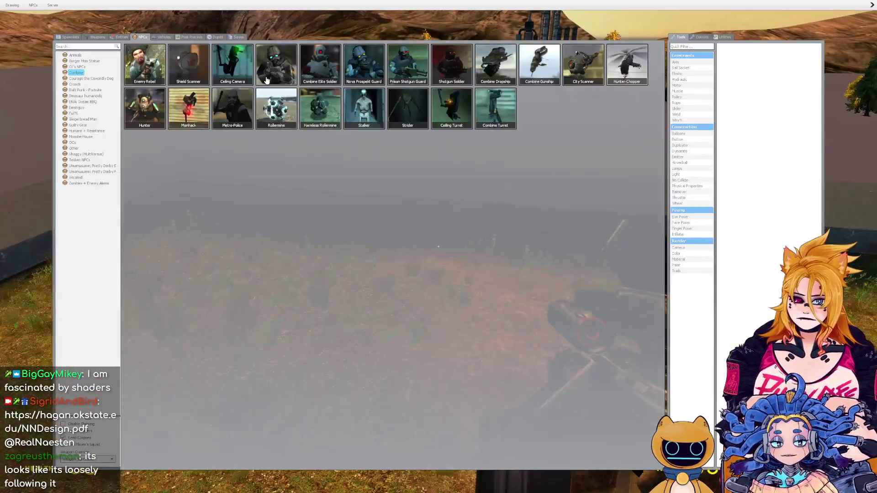
left_click(278, 62)
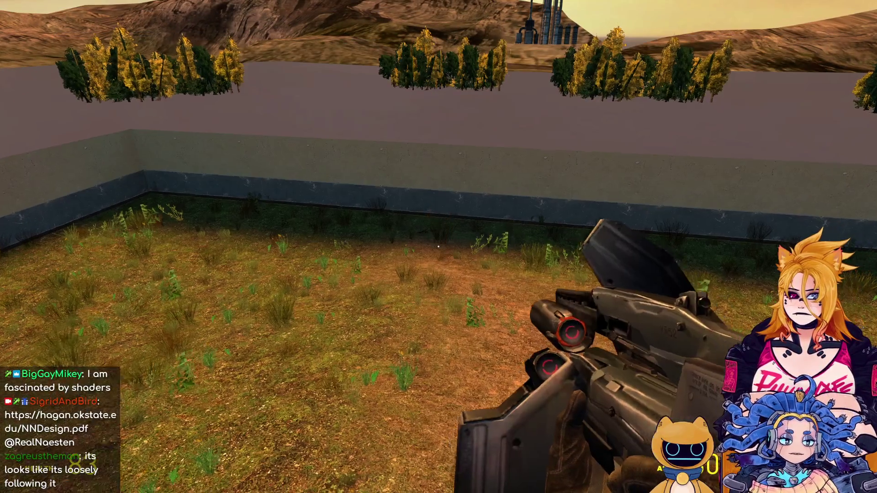
key("q")
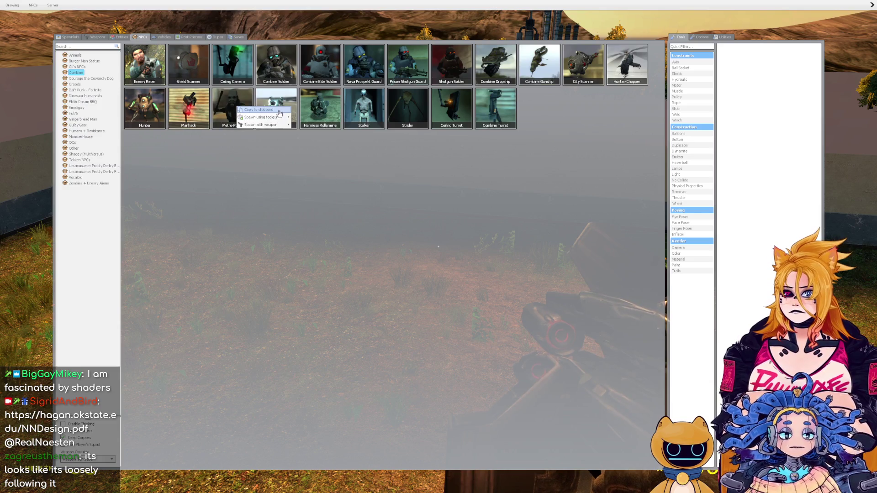
left_click(323, 133)
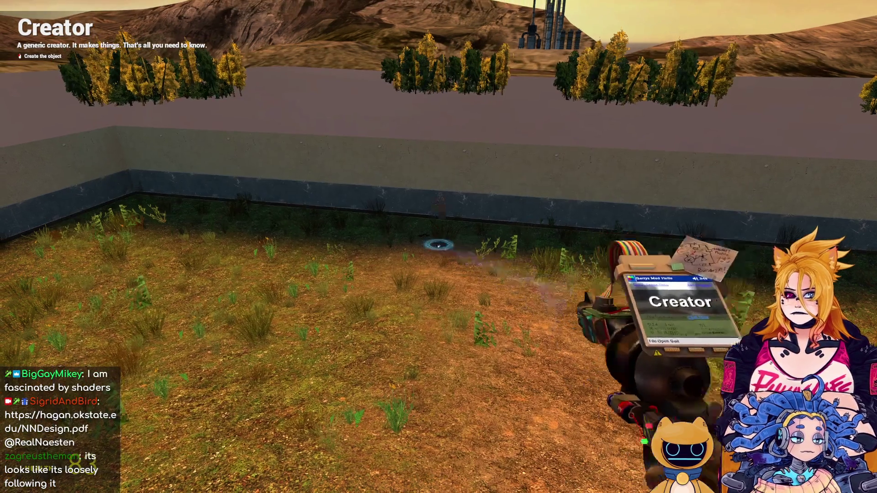
Walk toward the charging Metro-Police and kill it with the shotgun.
key("w")
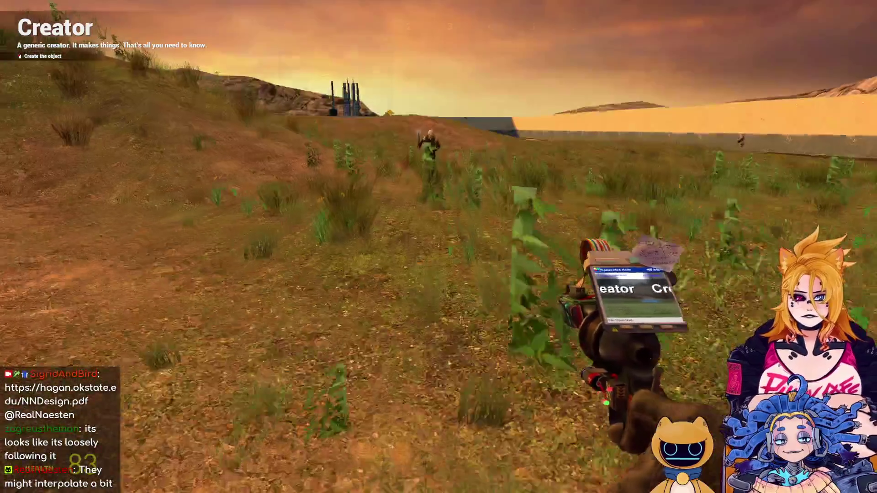
key("2")
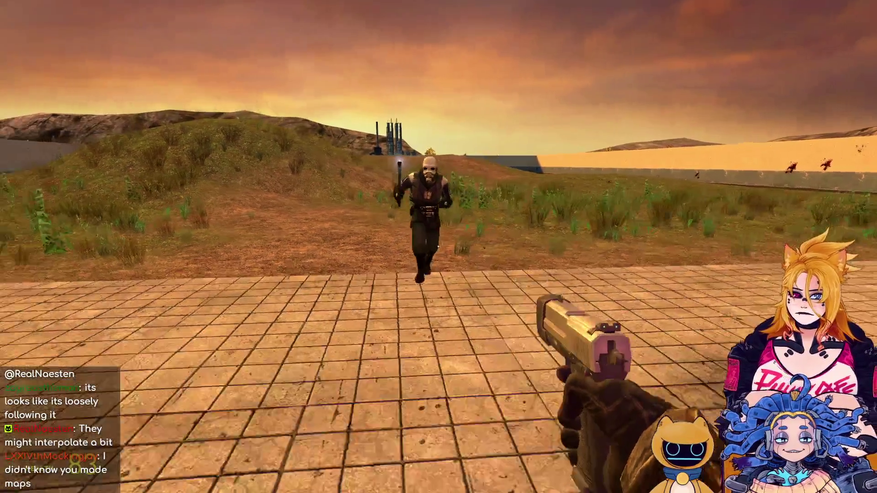
key("4")
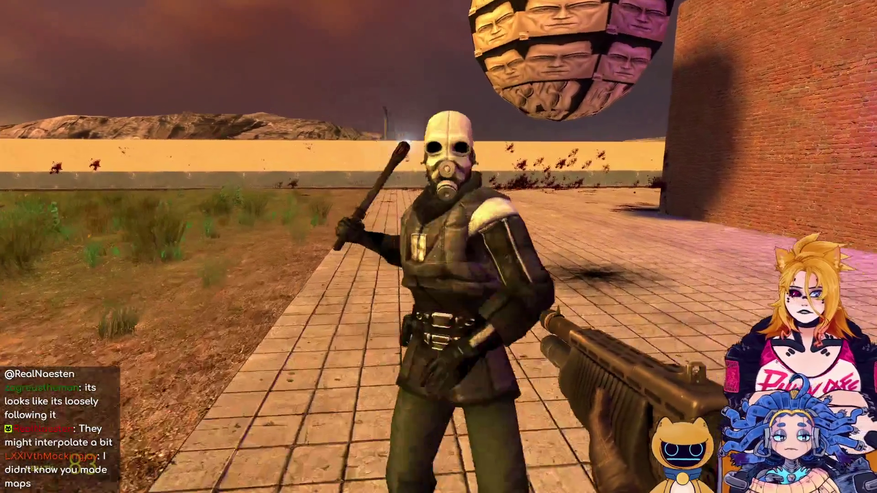
left_click(439, 247)
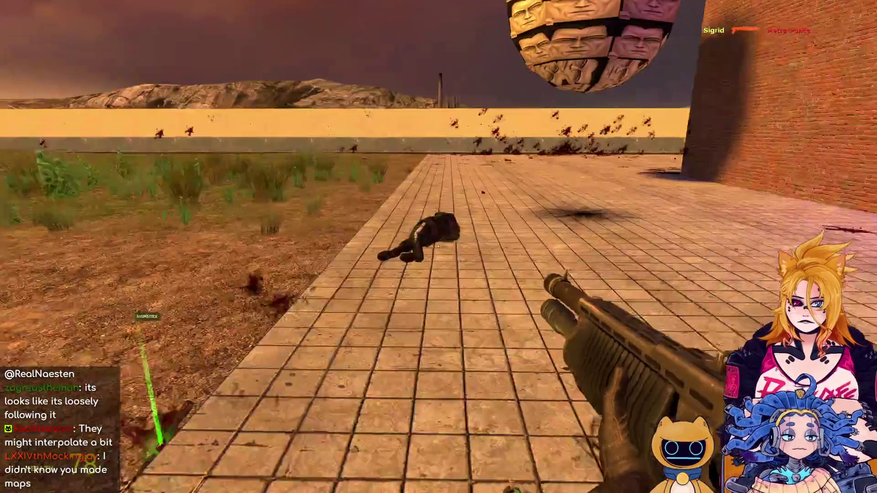
Blast the Metro-Police ragdoll apart, then bring up and dismiss the pause screen.
key("w")
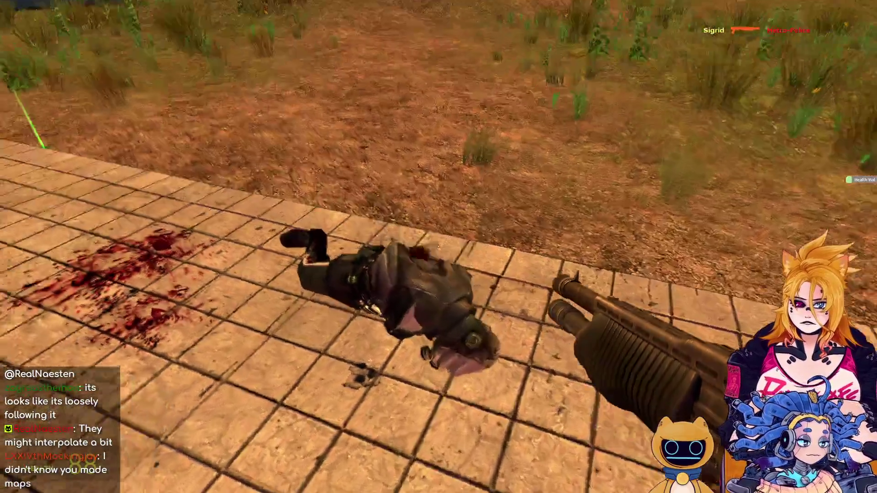
left_click(439, 247)
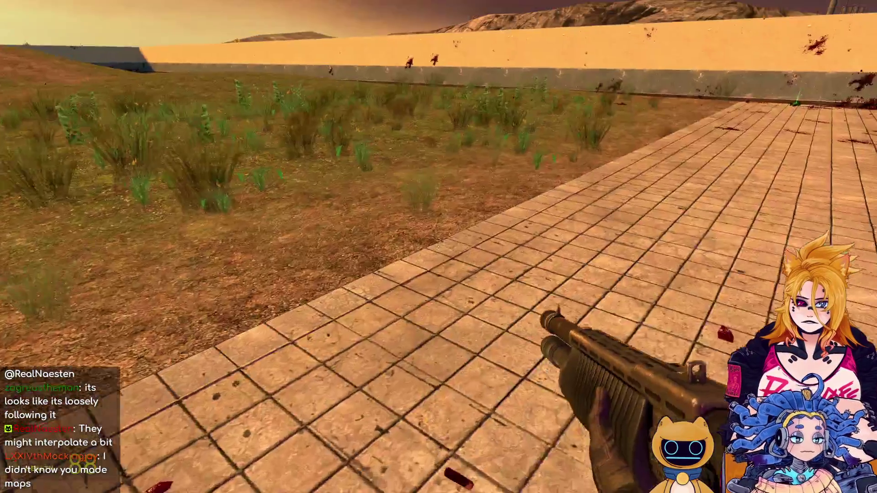
key("Escape")
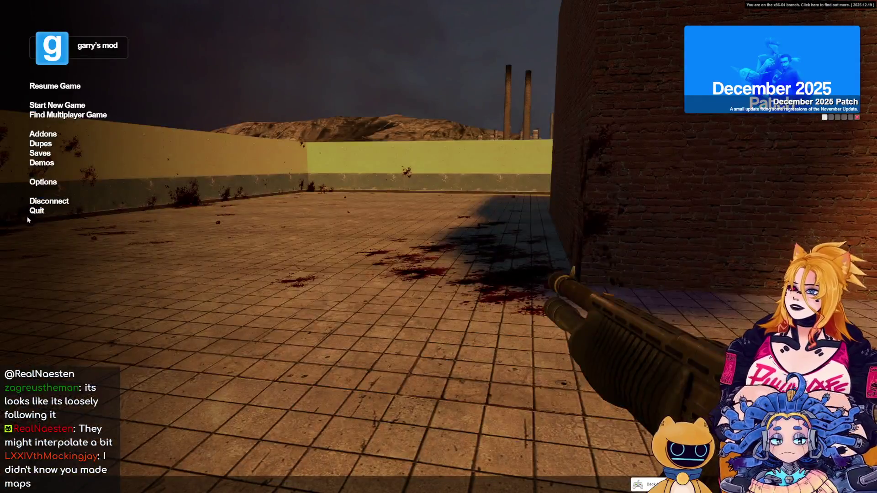
key("Escape")
Back in Hammer, place six info_player_start spawn points on the floor before the brick wall.
key("alt+Tab")
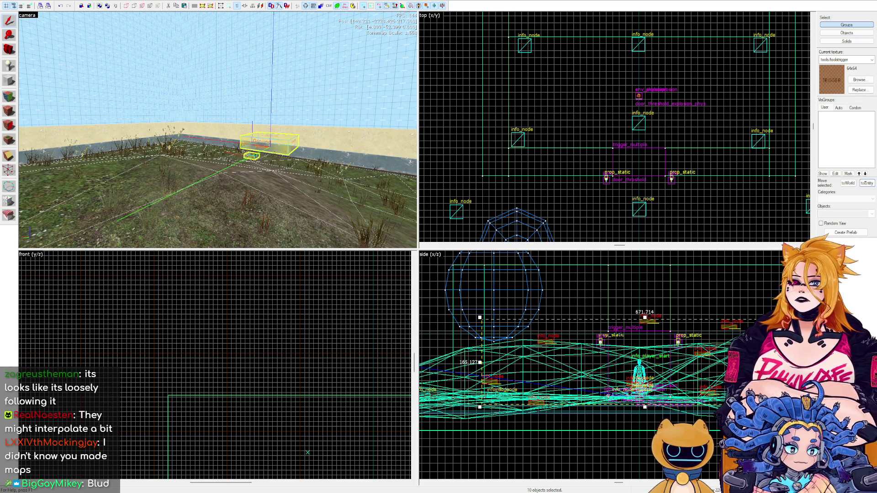
key("w")
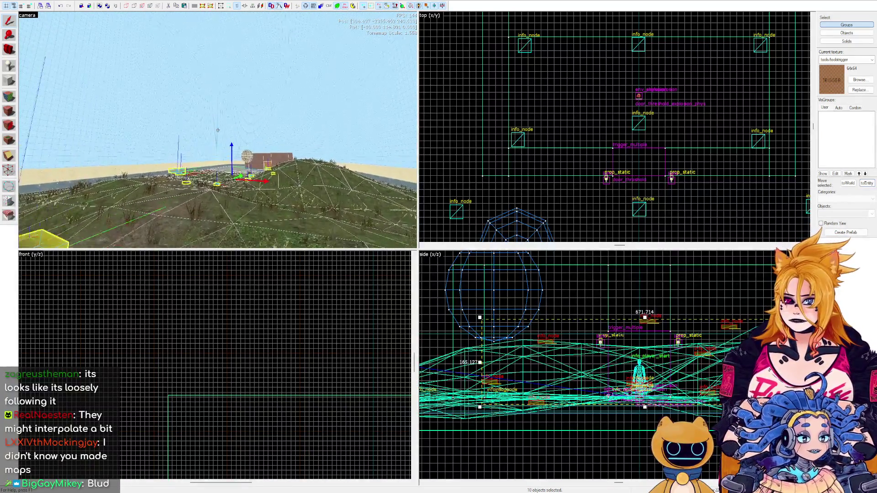
key("w")
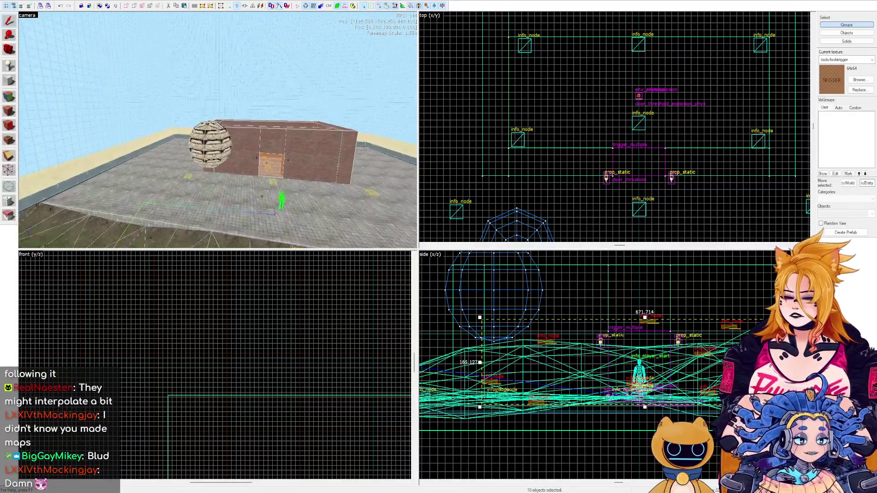
key("w")
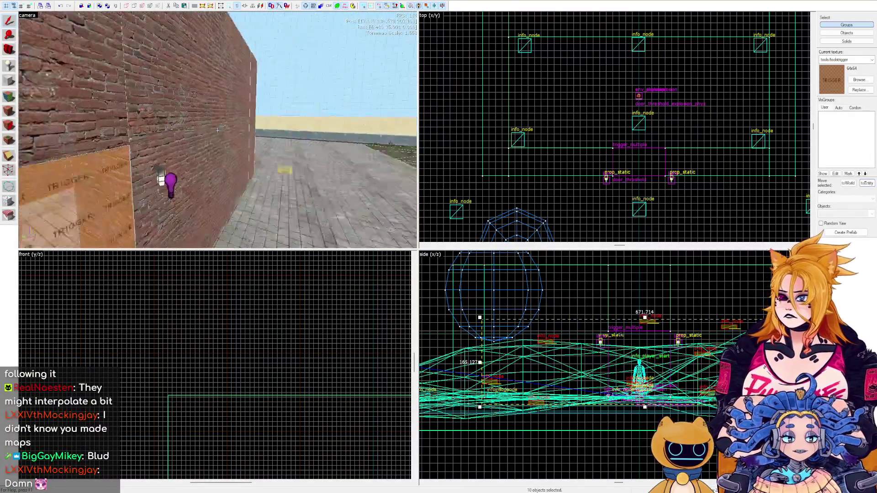
key("w")
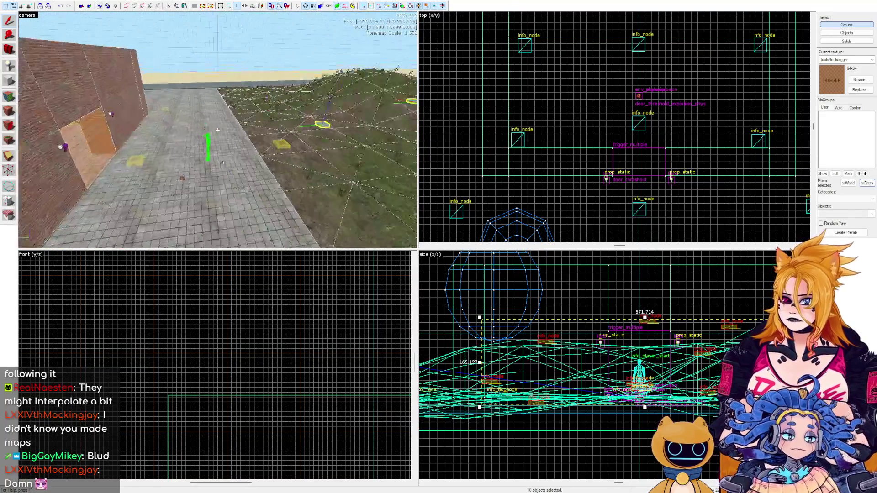
left_click(220, 172)
left_click(251, 146)
left_click(234, 209)
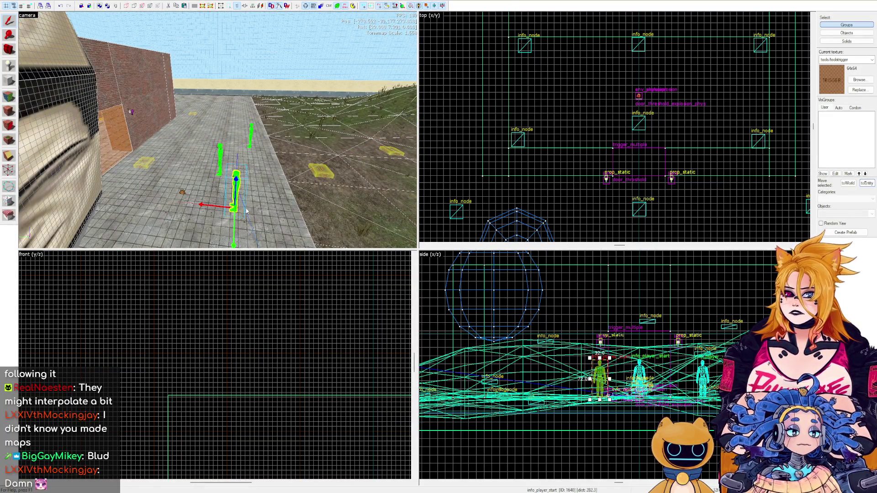
left_click(262, 184)
left_click(249, 176)
left_click(222, 118)
Add two more spawn points to complete a ring of about eight.
key("w")
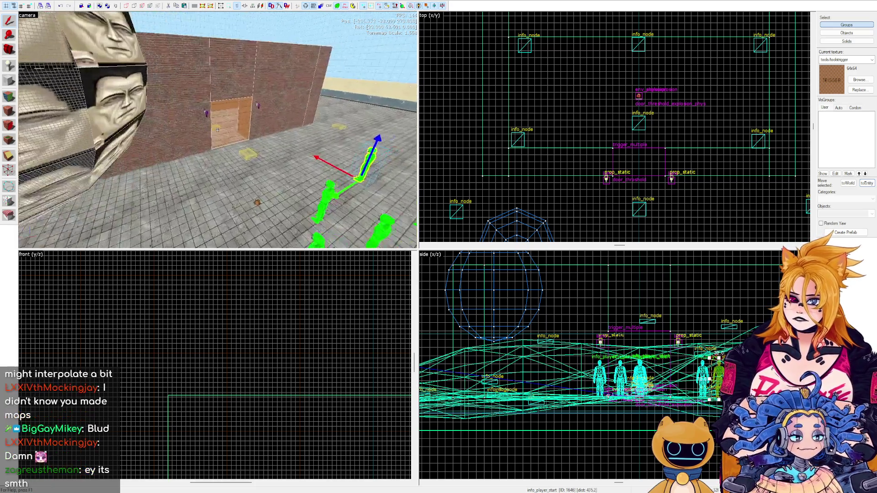
key("s")
left_click(238, 186)
left_click(237, 138)
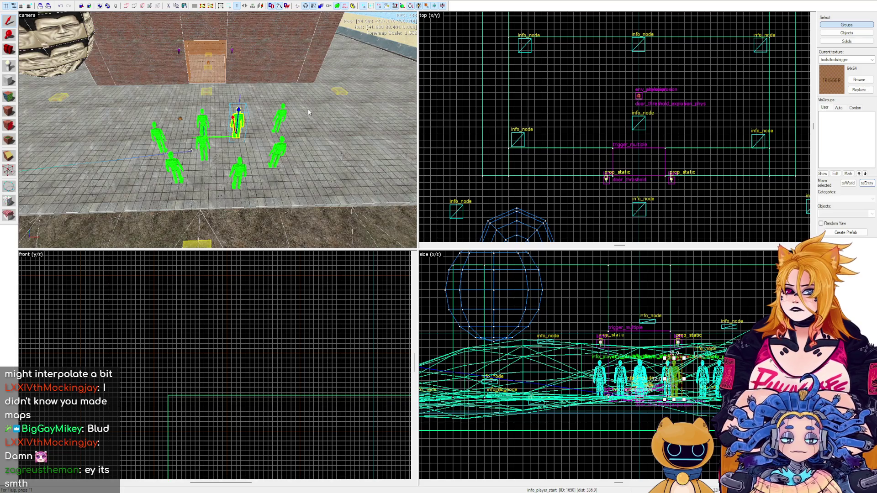
left_click_drag(308, 112, 218, 132)
key("shift+b")
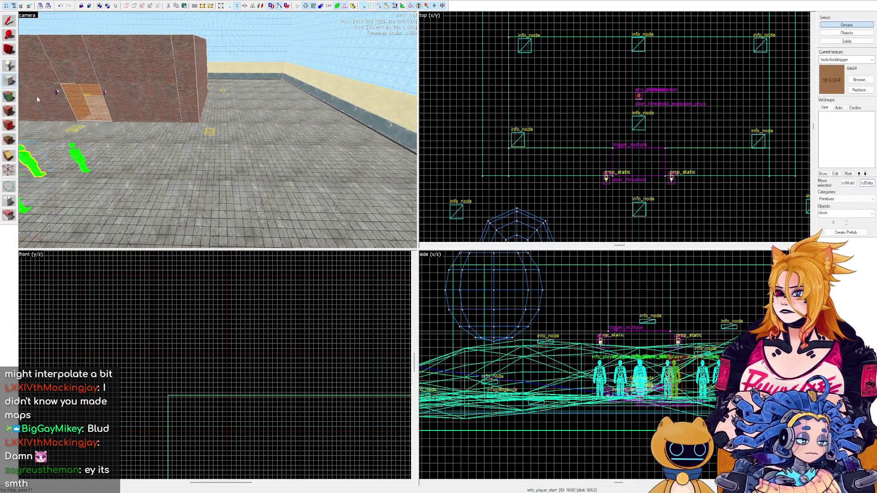
Create a 64x64 block brush about one unit high on the floor.
scroll(639, 132, "down", 3)
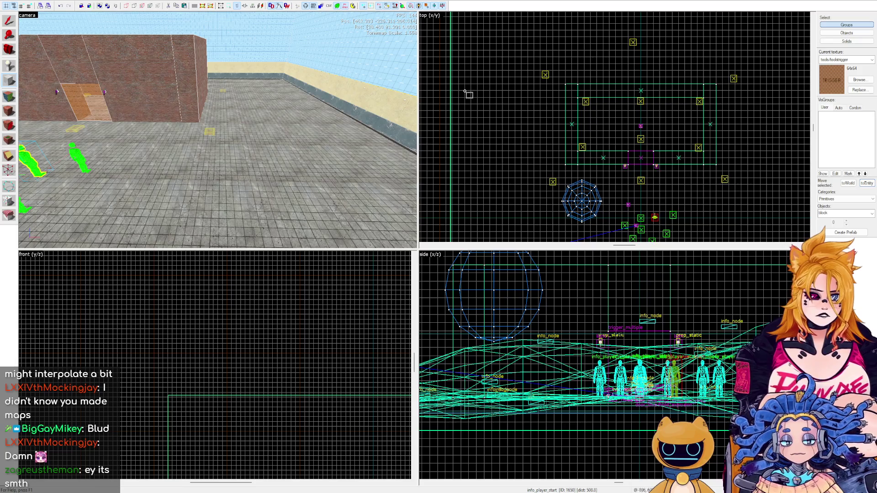
scroll(662, 114, "down", 2)
scroll(660, 127, "up", 3)
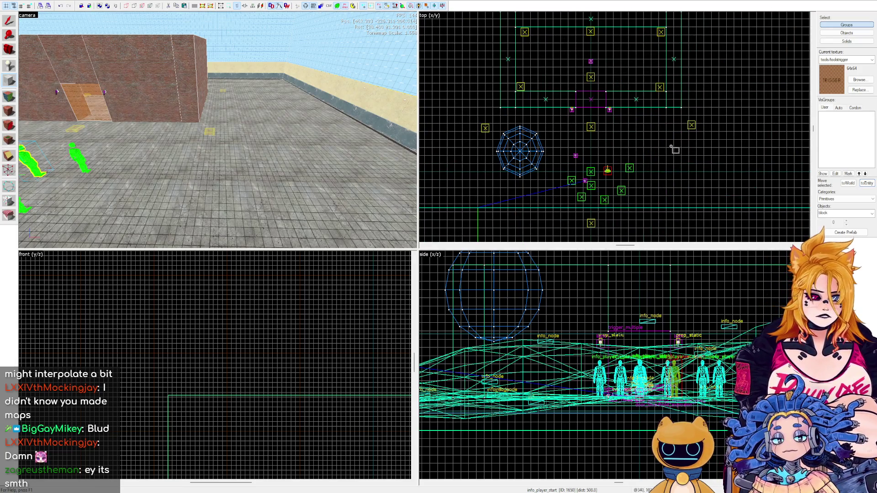
mouse_move(666, 145)
left_mouse_down()
mouse_move(700, 184)
mouse_move(678, 157)
mouse_move(698, 171)
left_mouse_up()
scroll(678, 156, "up", 4)
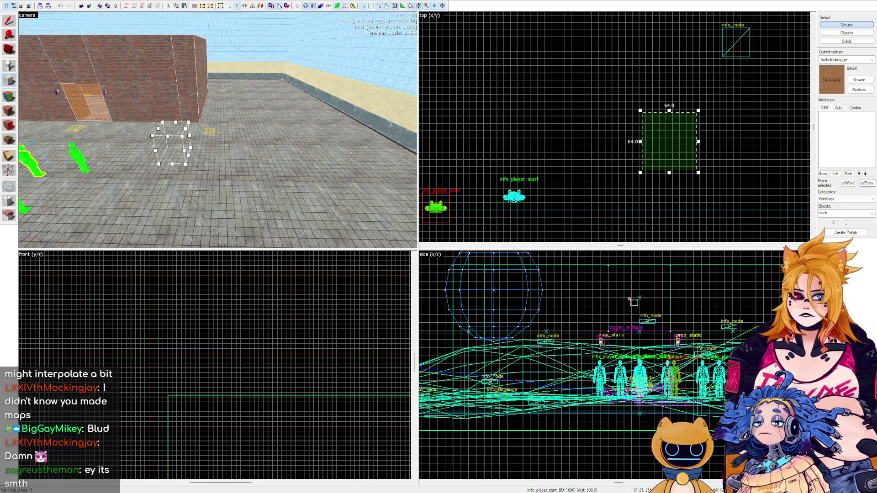
scroll(634, 302, "up", 6)
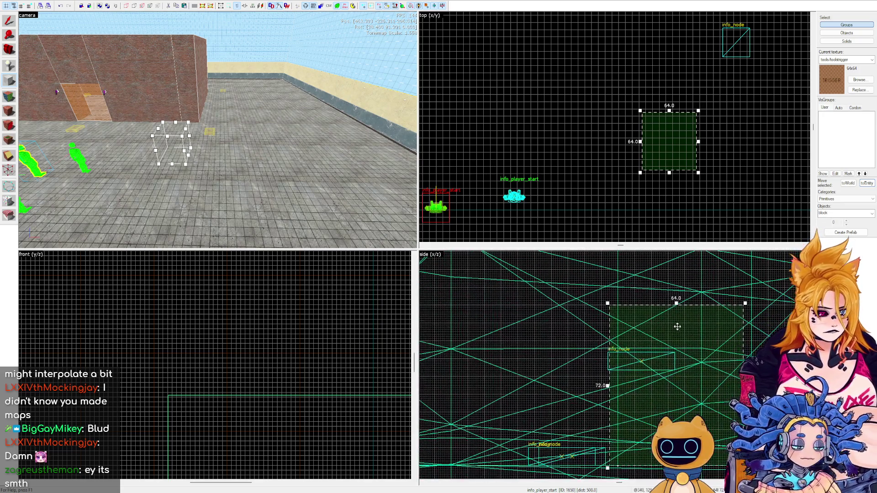
left_click_drag(677, 304, 677, 465)
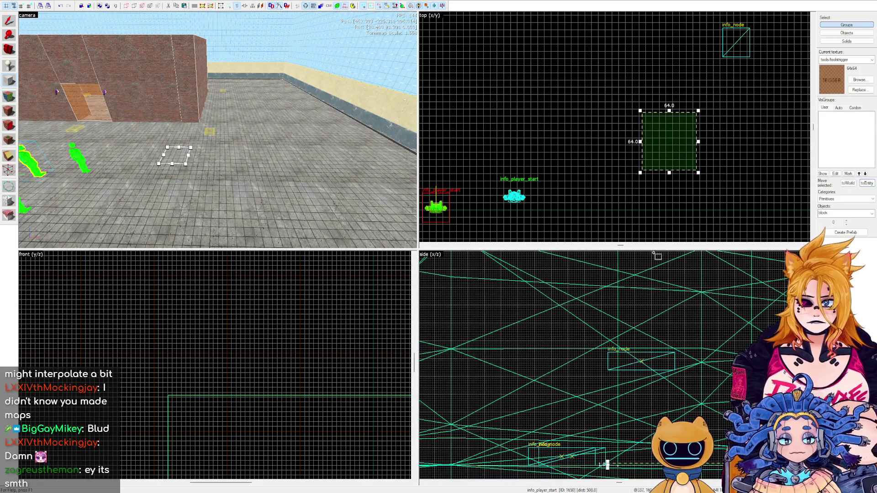
key("Return")
Bring up the texture browser for the pad's faces.
key("z")
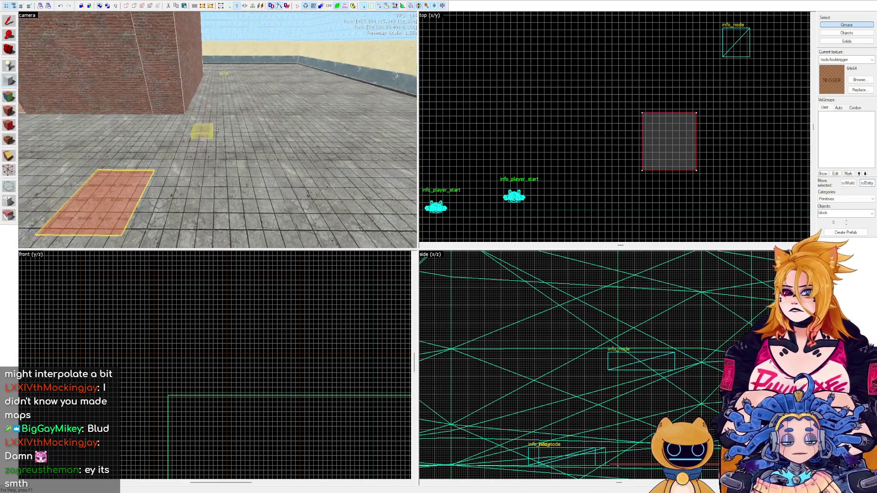
key("z")
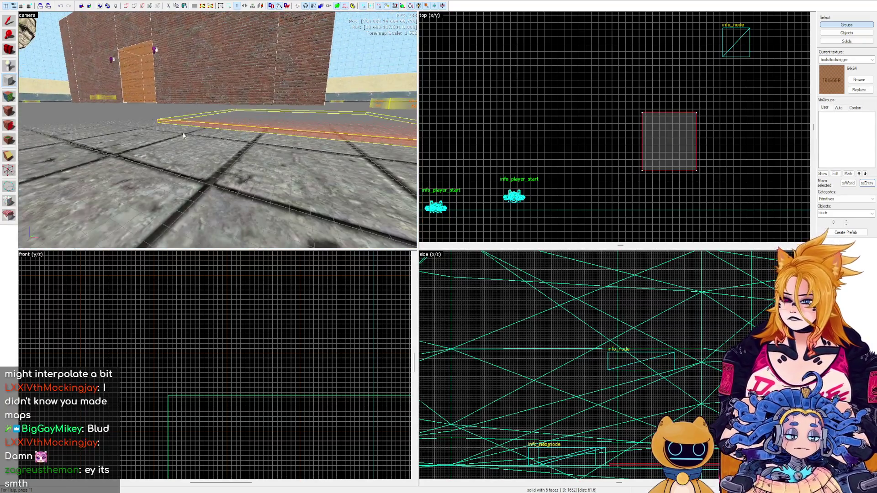
left_click(8, 110)
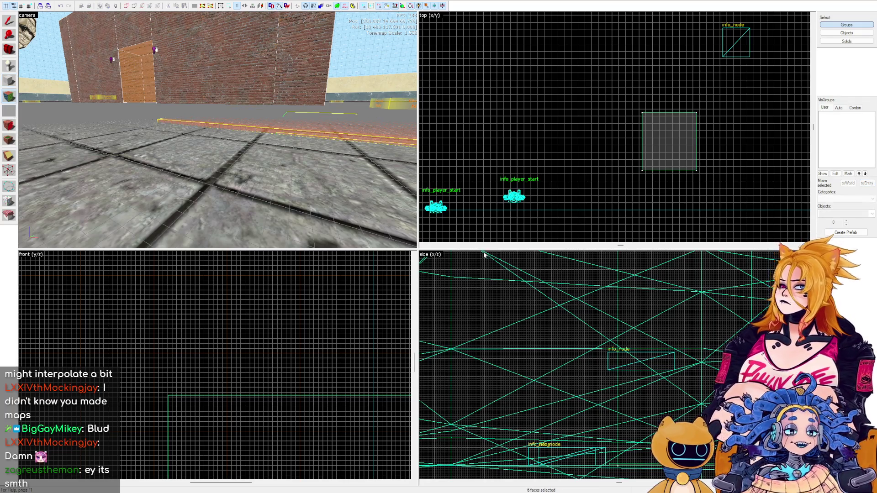
key("shift+t")
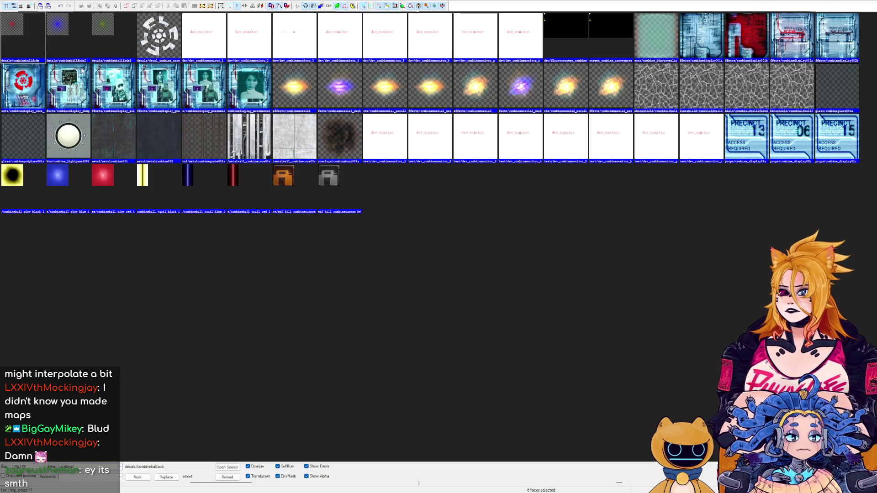
Apply the red combinedisplay_core target texture to the pad.
double_click(33, 83)
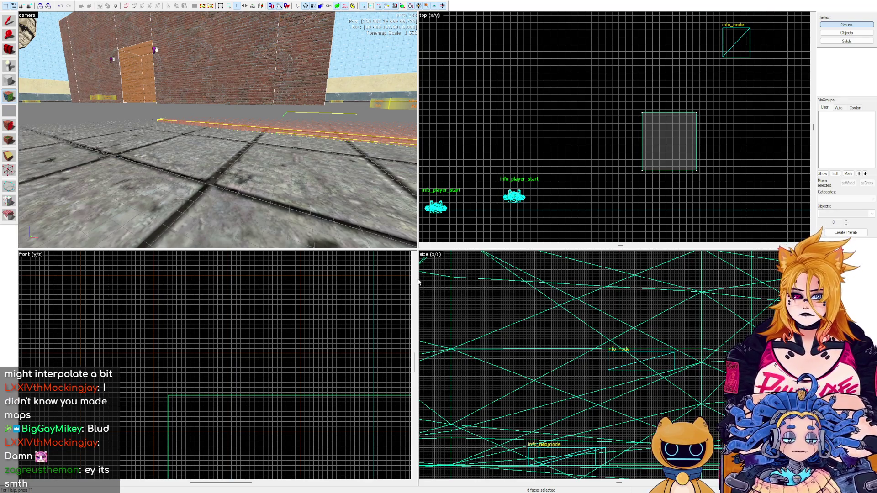
left_click_drag(238, 108, 218, 130)
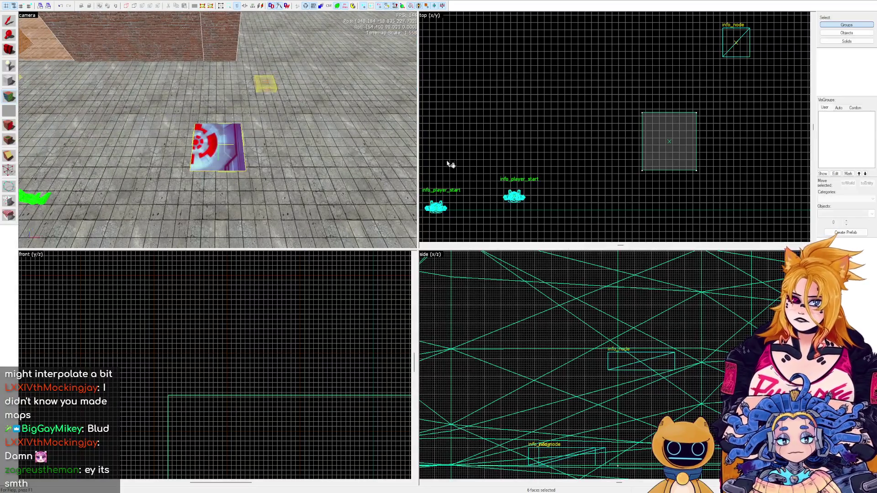
key("shift+s")
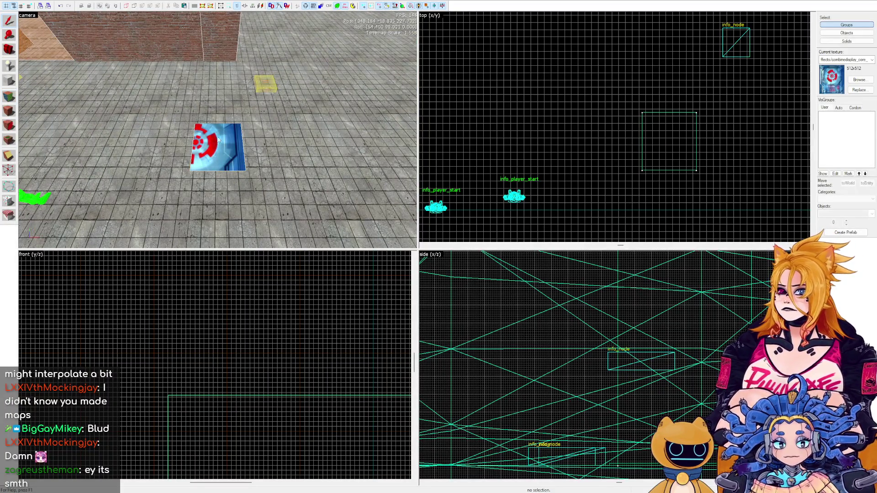
left_click_drag(277, 142, 386, 143)
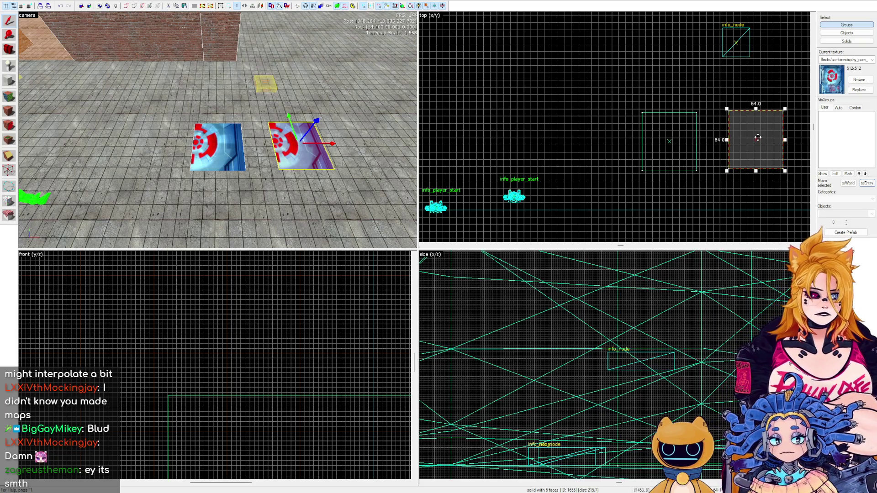
scroll(651, 144, "down", 1)
left_click_drag(650, 144, 601, 144)
scroll(602, 143, "down", 2)
key("ctrl+z")
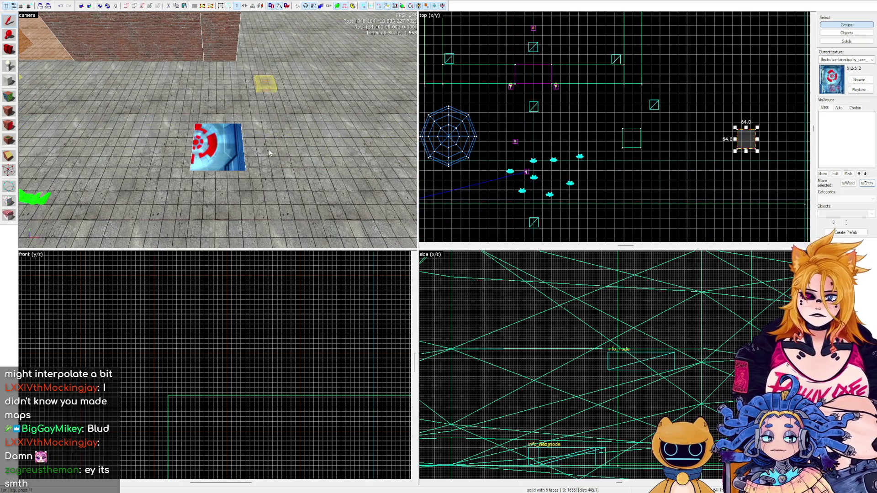
Resize the textured pad in the side view into a 77-unit-tall block.
left_click(224, 140)
scroll(617, 471, "up", 8)
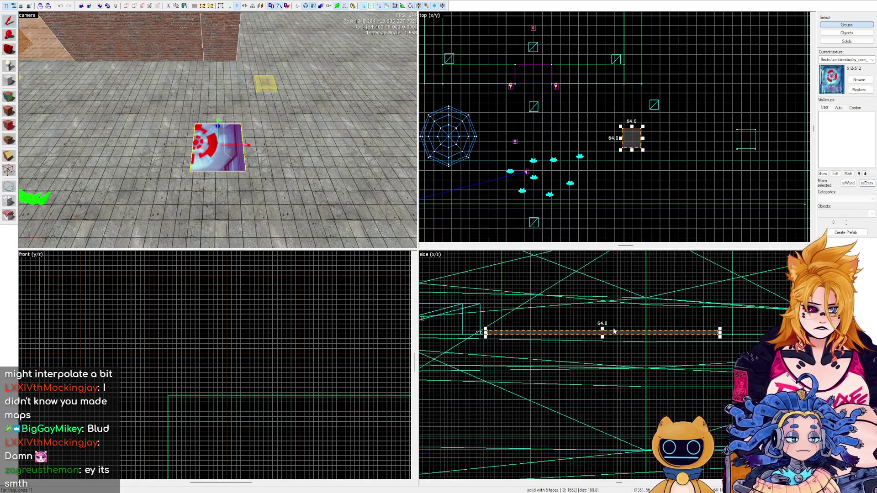
left_click(608, 329)
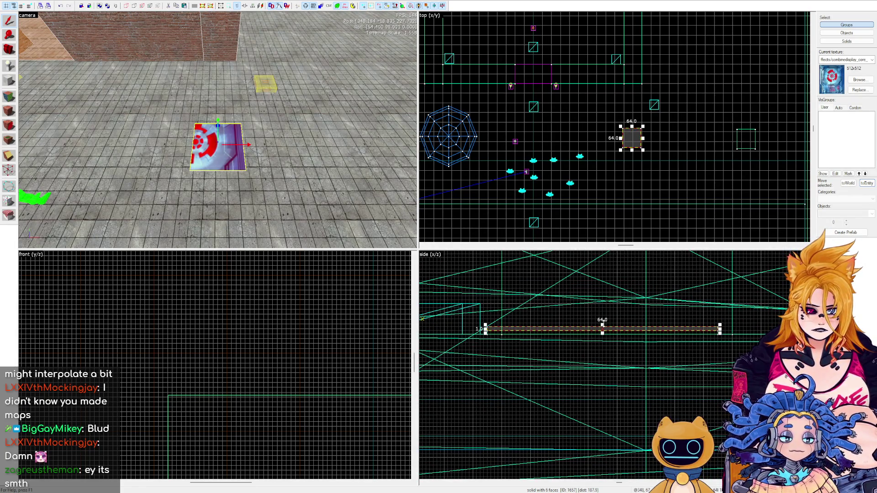
left_click_drag(602, 327, 610, 206)
scroll(627, 123, "down", 5)
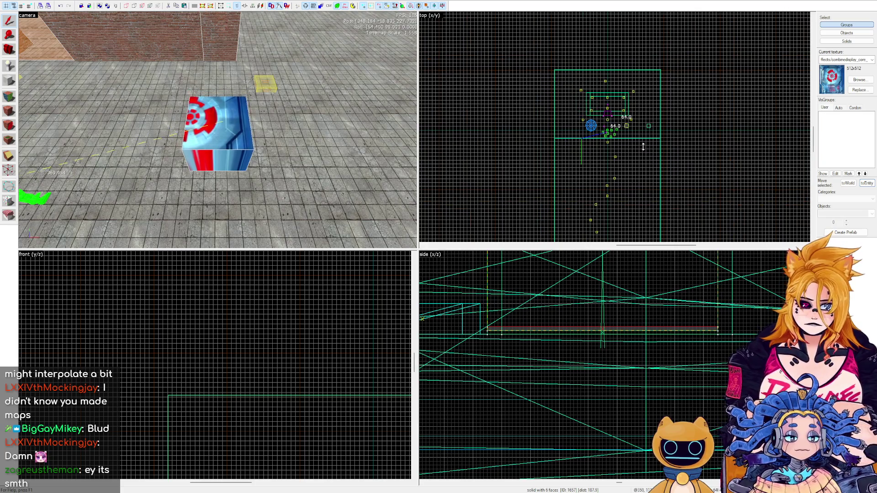
left_click(640, 329)
scroll(640, 388, "down", 6)
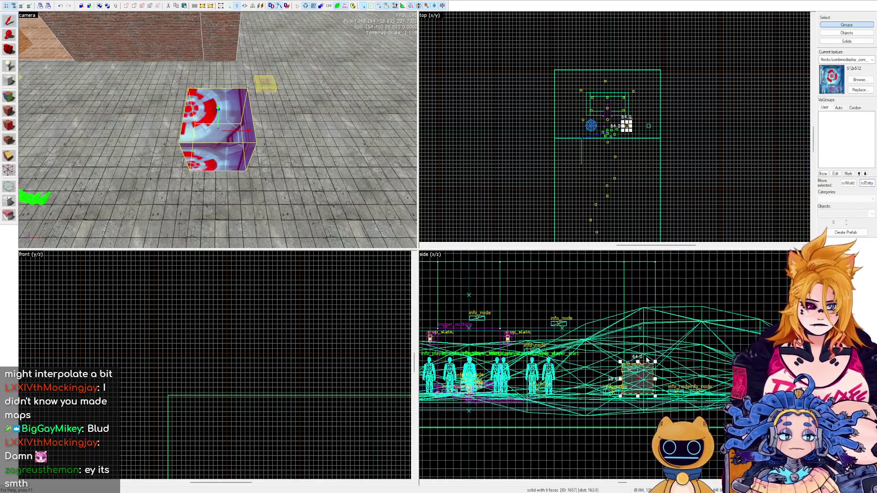
left_click_drag(631, 368, 631, 348)
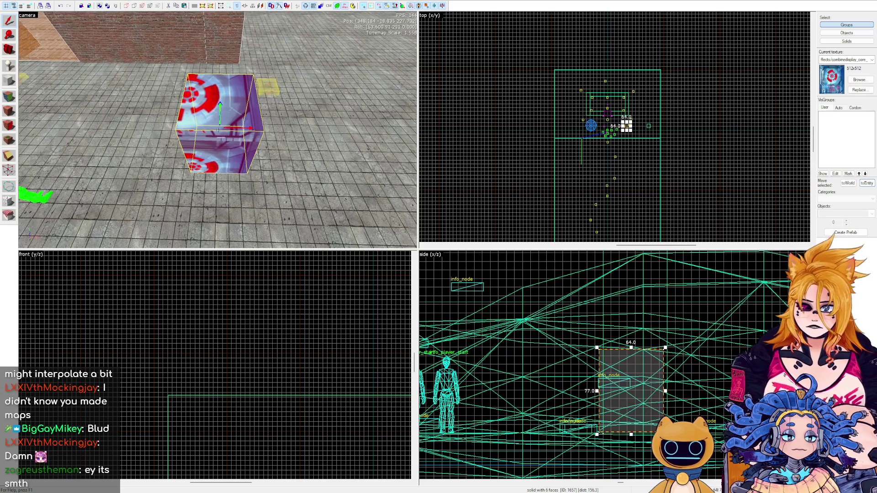
Select the block and bring up the texture browser for its faces.
left_click(263, 124)
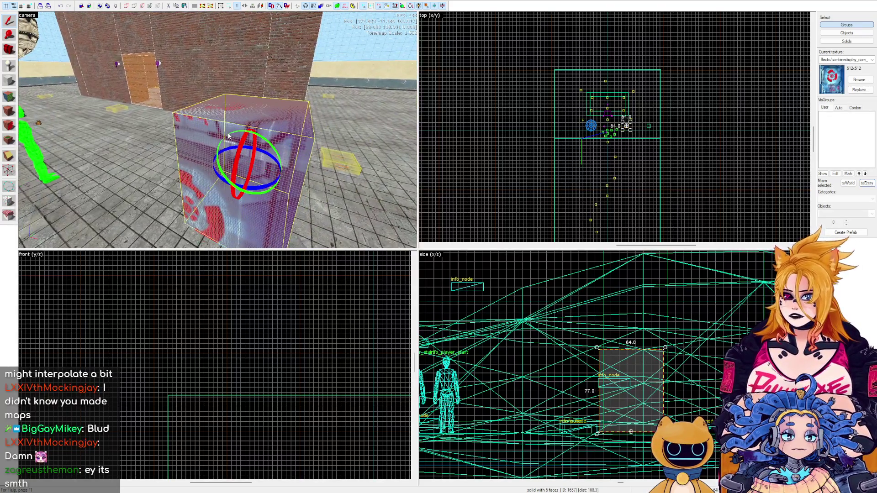
scroll(617, 118, "up", 3)
key("shift+a")
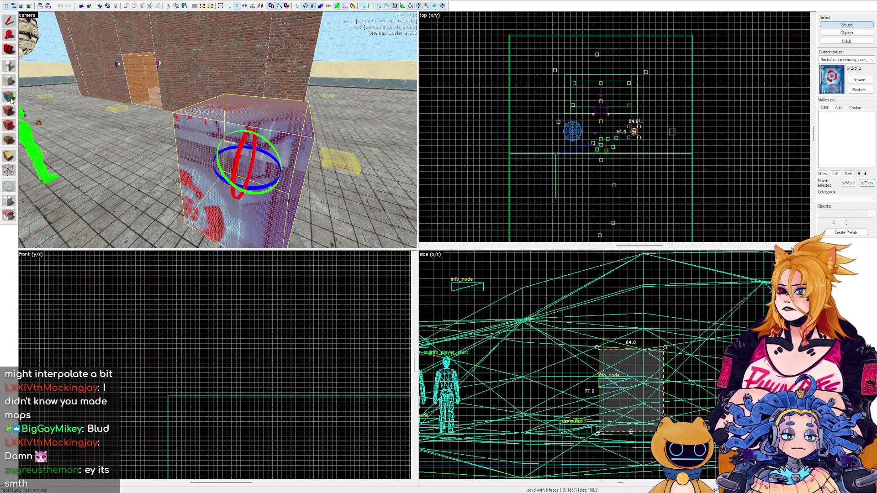
key("shift+b")
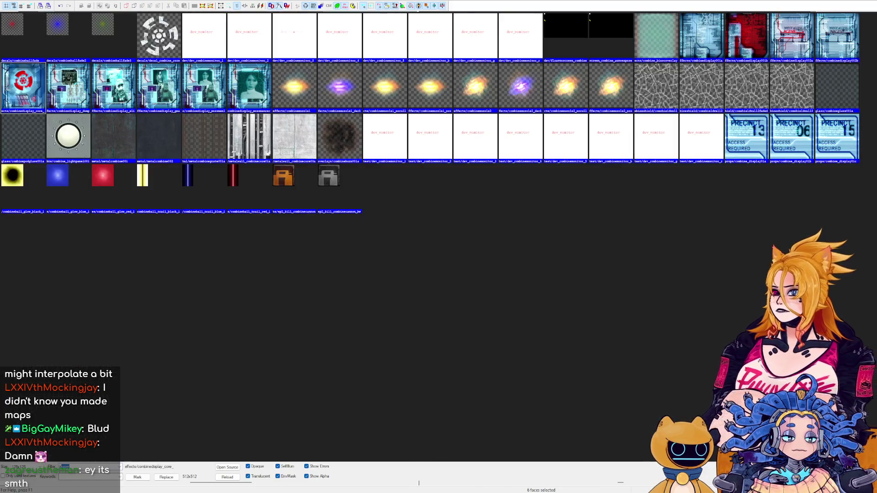
Apply the toolstrigger texture to the block and select it.
type("trigger")
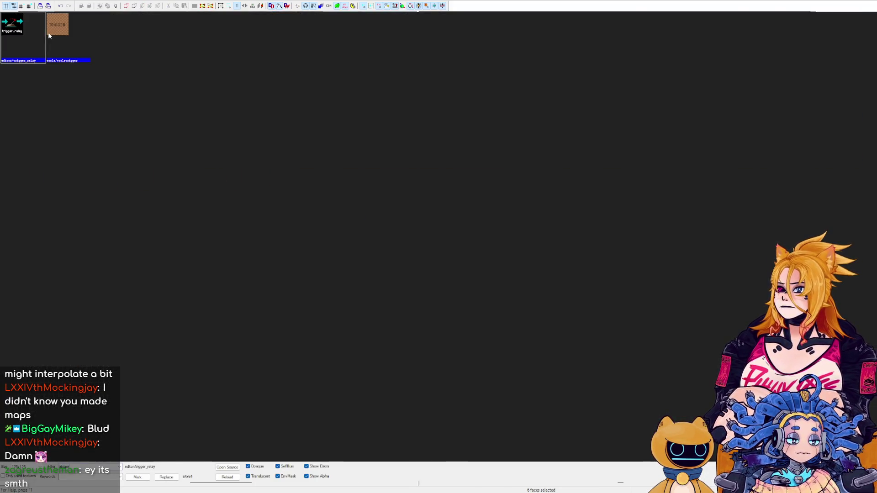
left_click(53, 32)
double_click(53, 32)
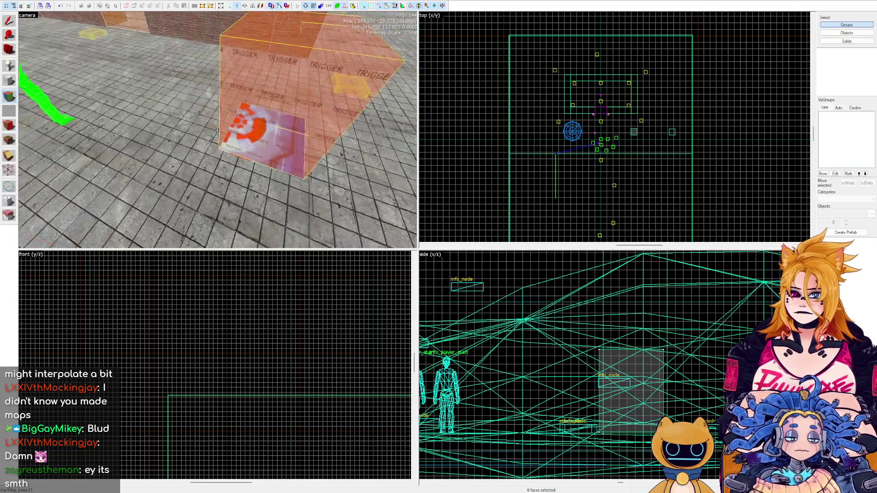
key("z")
key("shift+s")
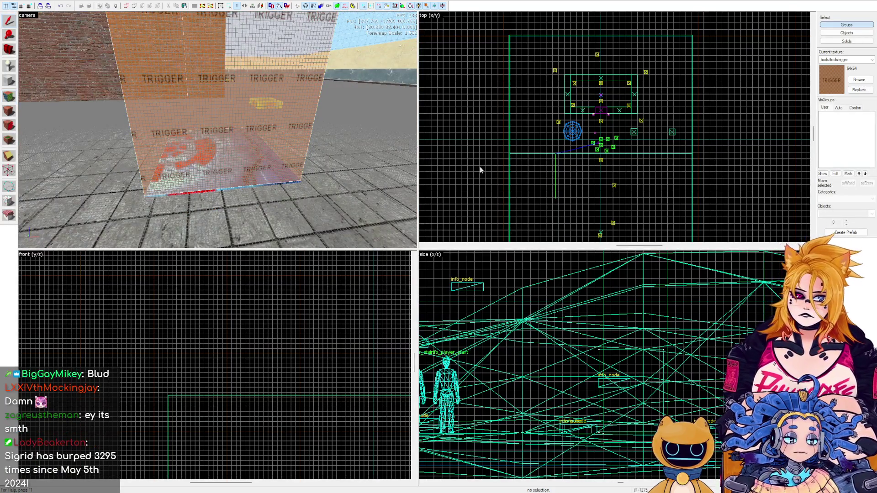
left_click(241, 109)
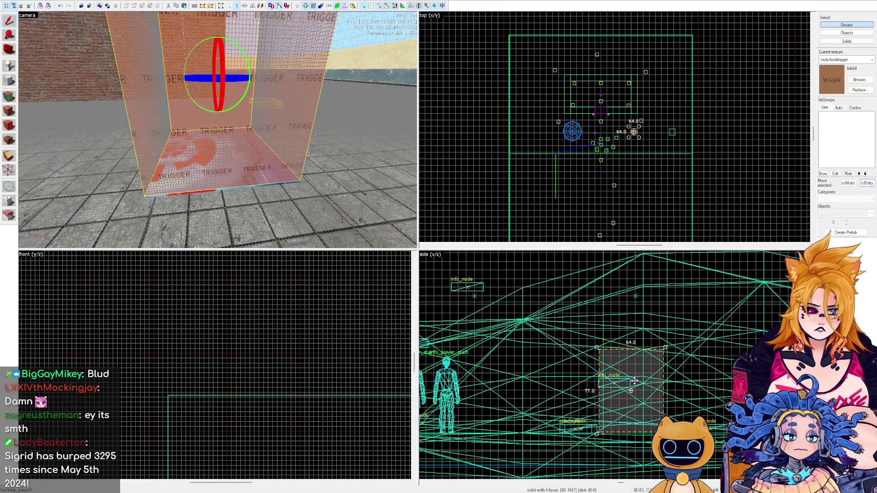
Tie the trigger brush to an entity and set its class to trigger_teleport.
left_click(867, 183)
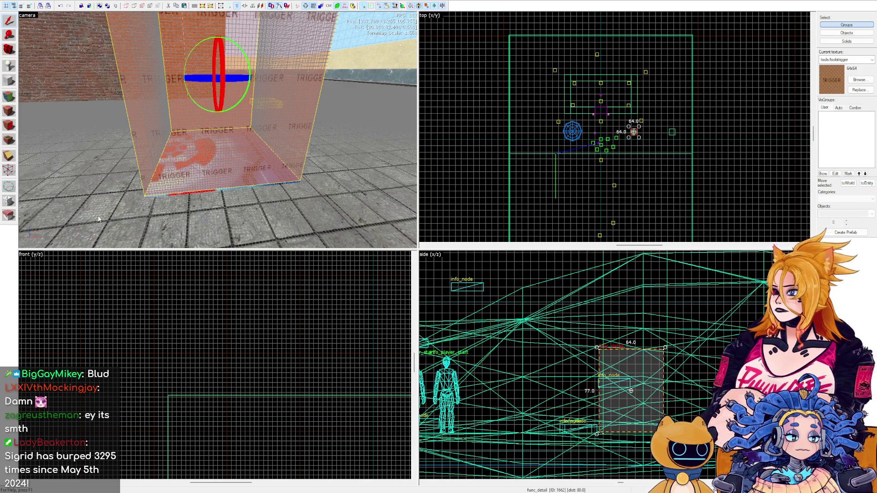
key("alt+Return")
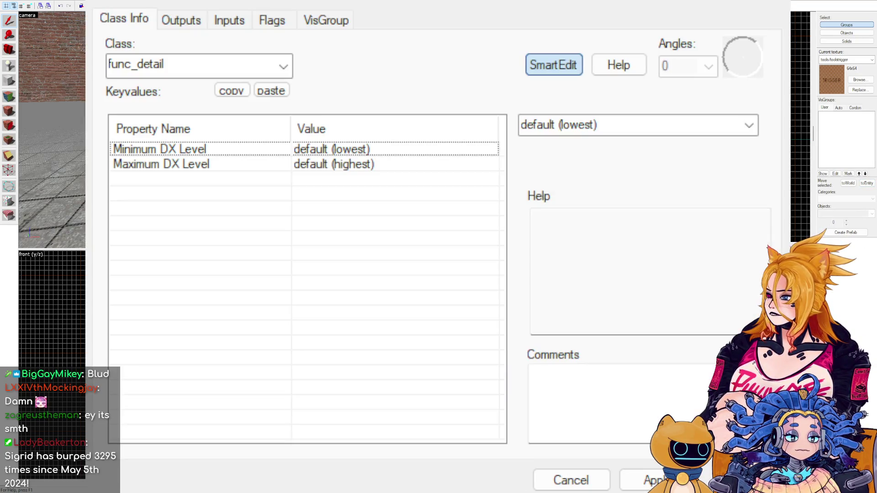
left_click_drag(174, 65, 121, 66)
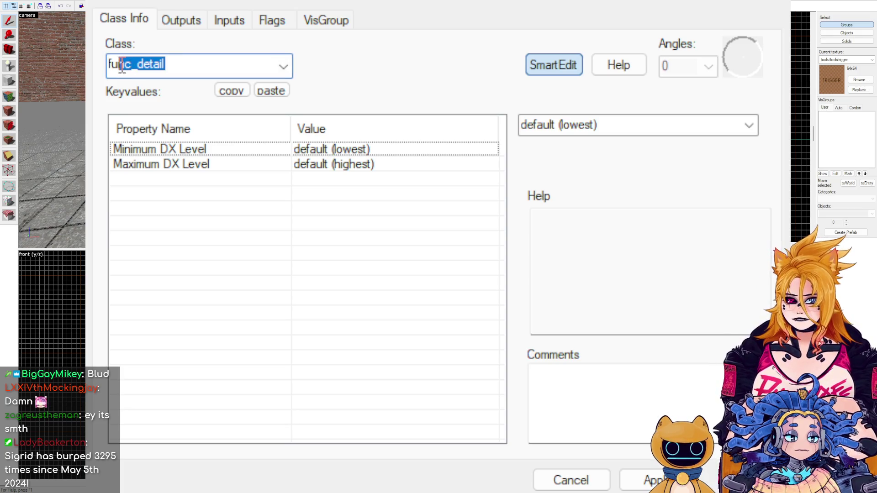
key("BackSpace")
type("teleport")
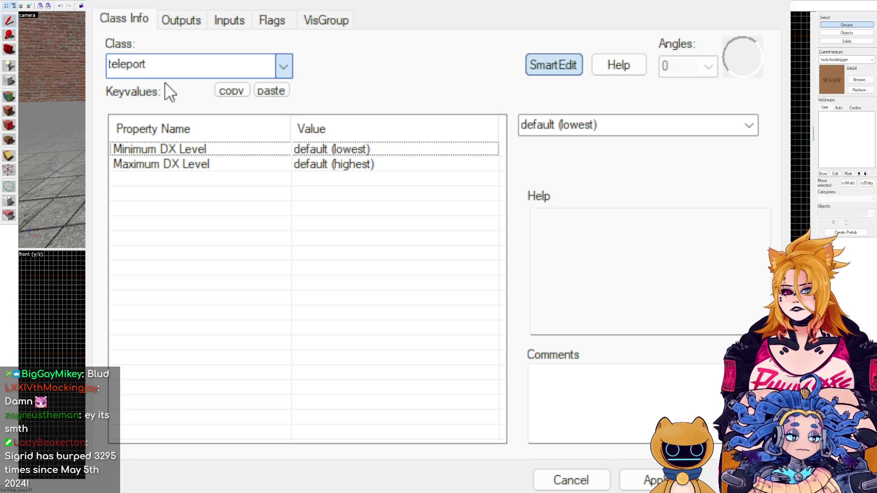
key("Return")
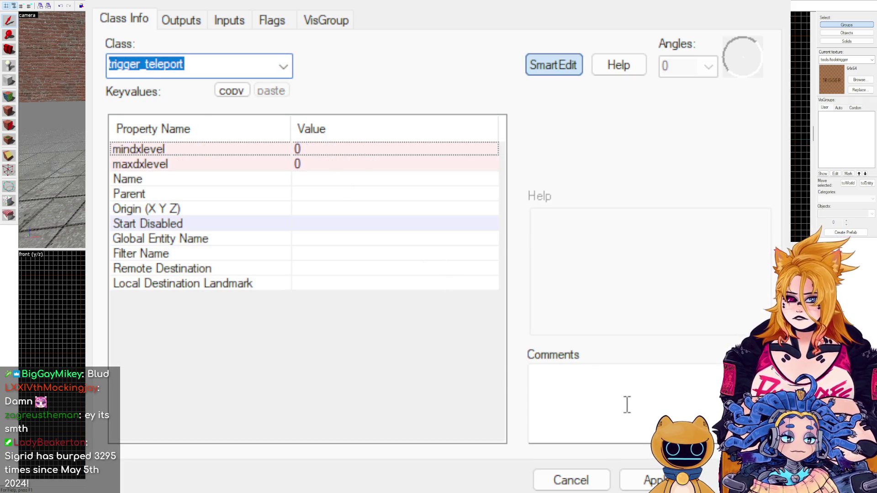
left_click(652, 479)
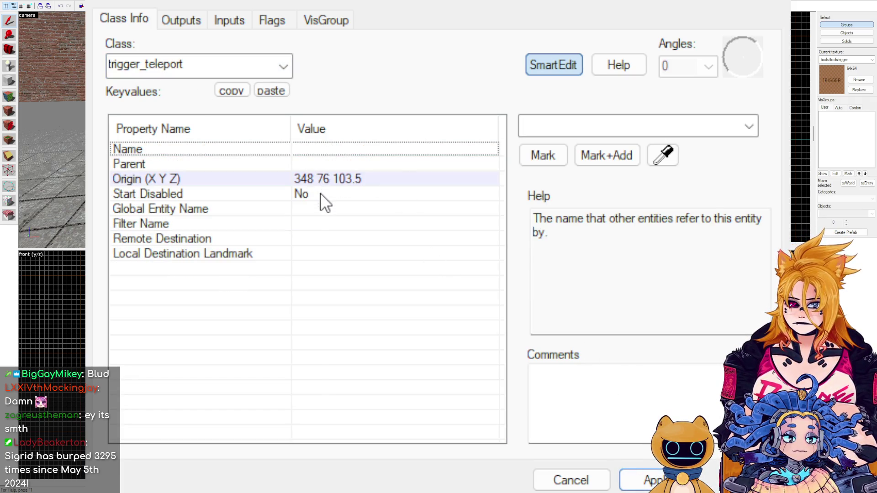
left_click(350, 242)
left_click(350, 248)
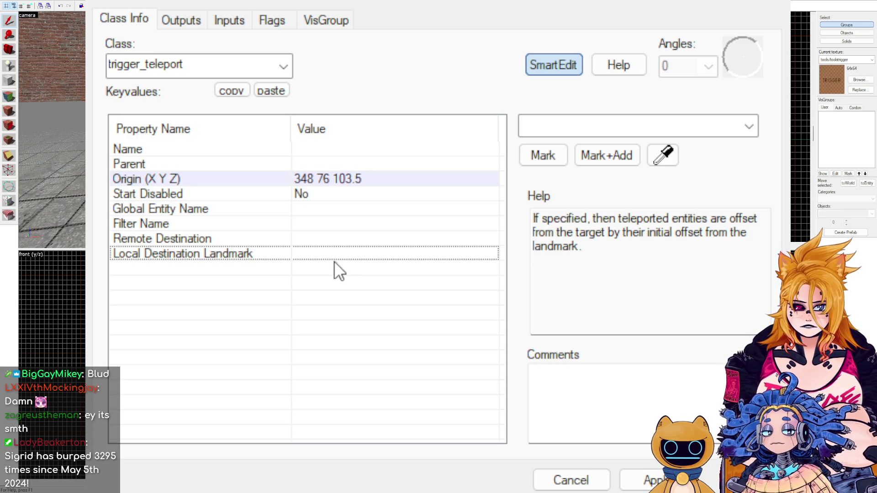
left_click(294, 238)
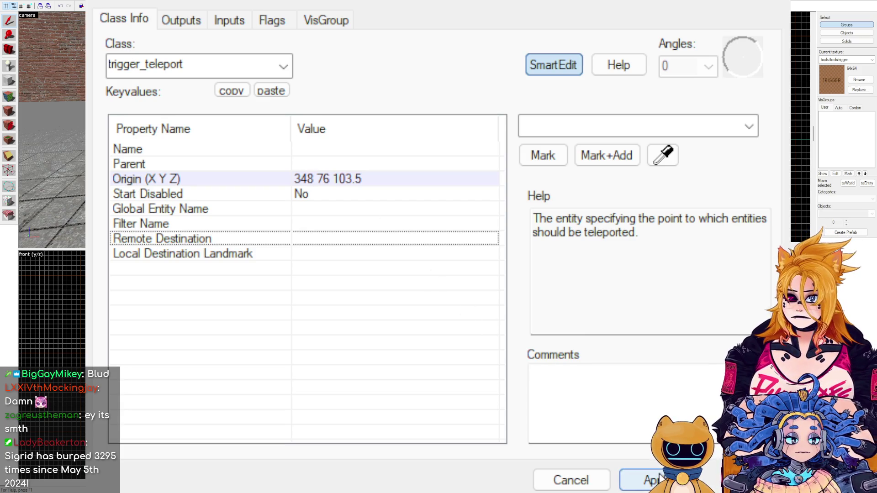
left_click(659, 479)
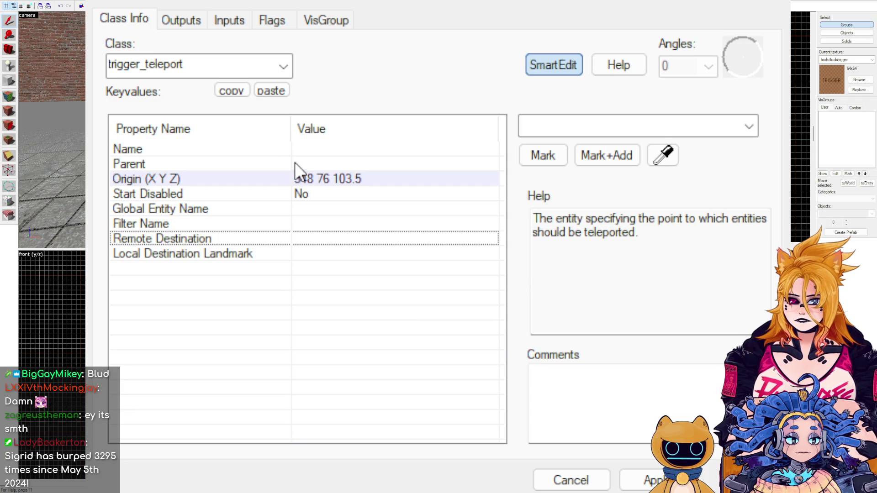
Name the trigger_teleport Teleport1_Sender and apply it.
left_click(297, 150)
left_click(576, 127)
type("Tele")
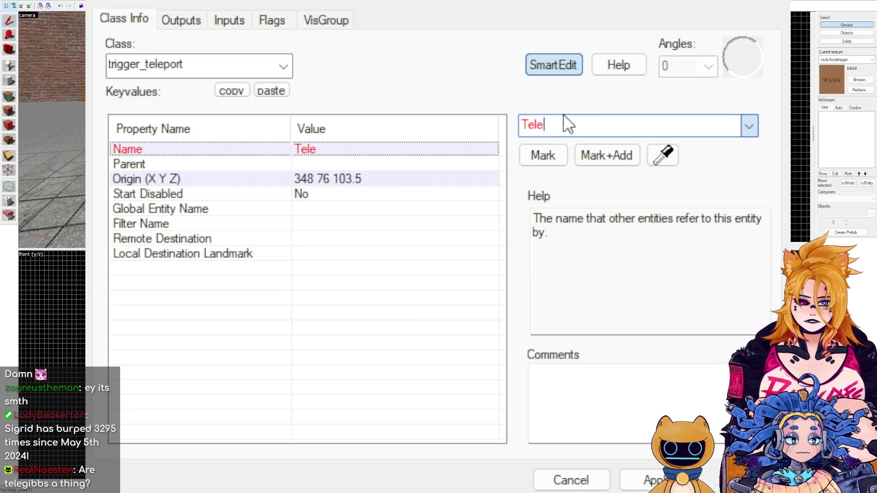
type("port1_Se")
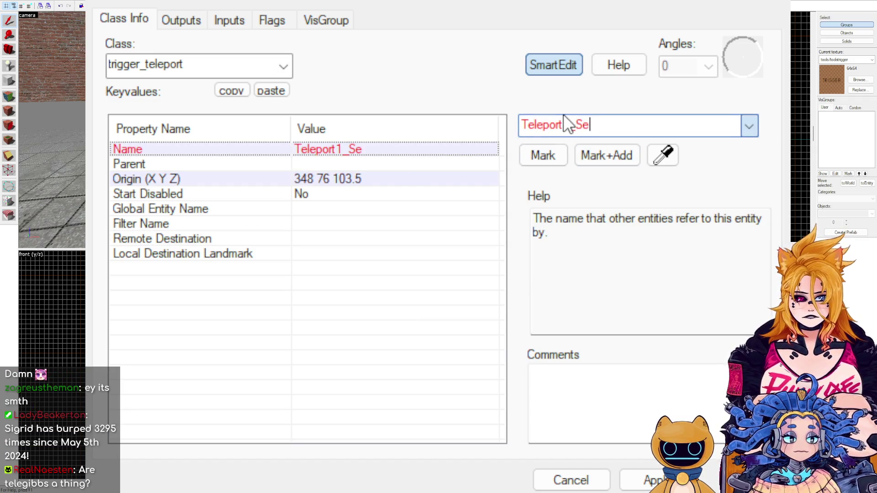
type("nder")
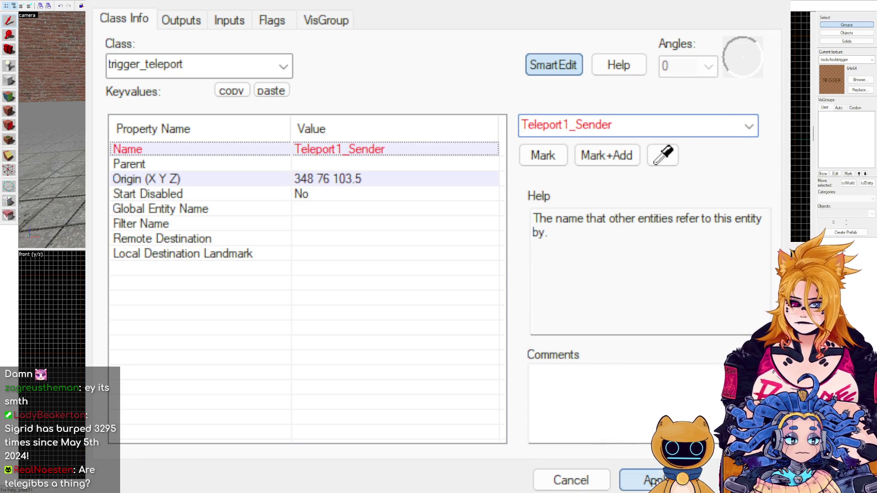
left_click(649, 481)
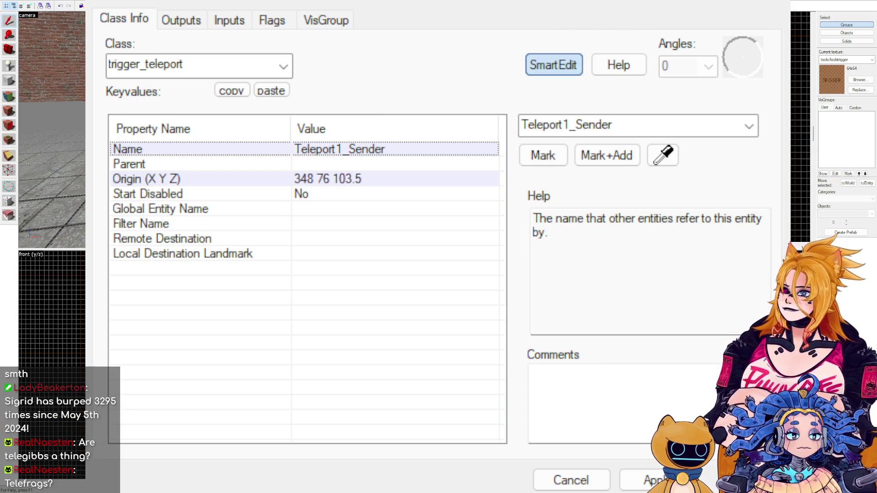
left_click(782, 2)
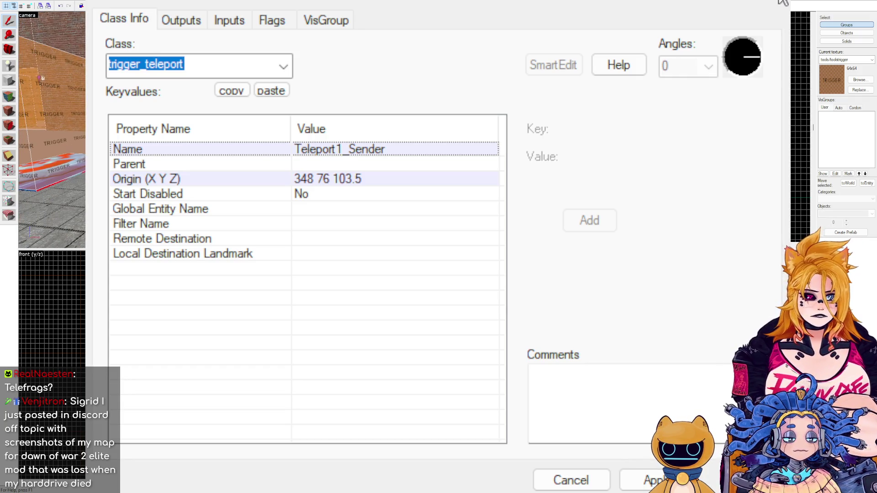
Rename the copied trigger_teleport at origin 507 76 103.5 to Teleport1_Receiver, then reselect the sender.
left_click(553, 65)
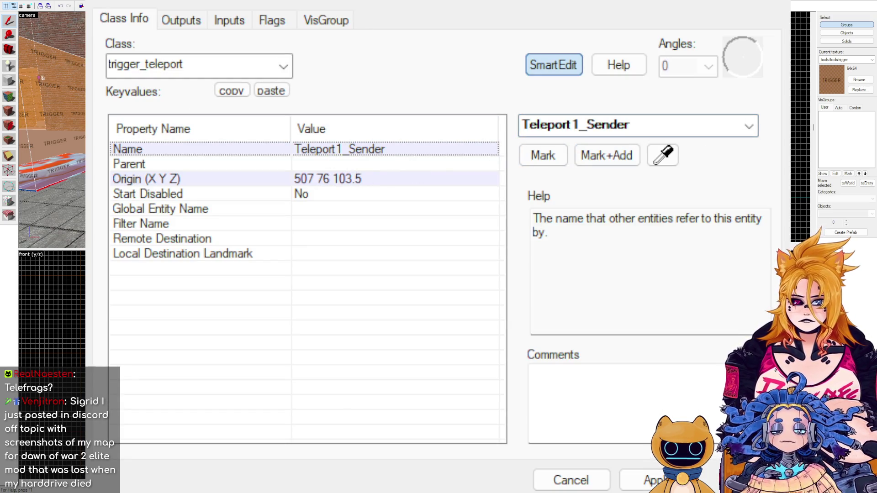
left_click(665, 123)
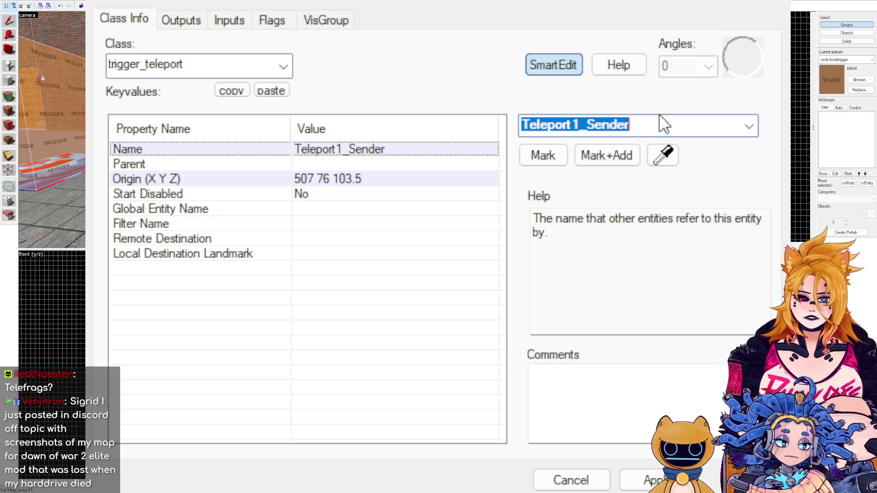
left_click(667, 123)
key("BackSpace")
key("BackSpace")
key("BackSpace")
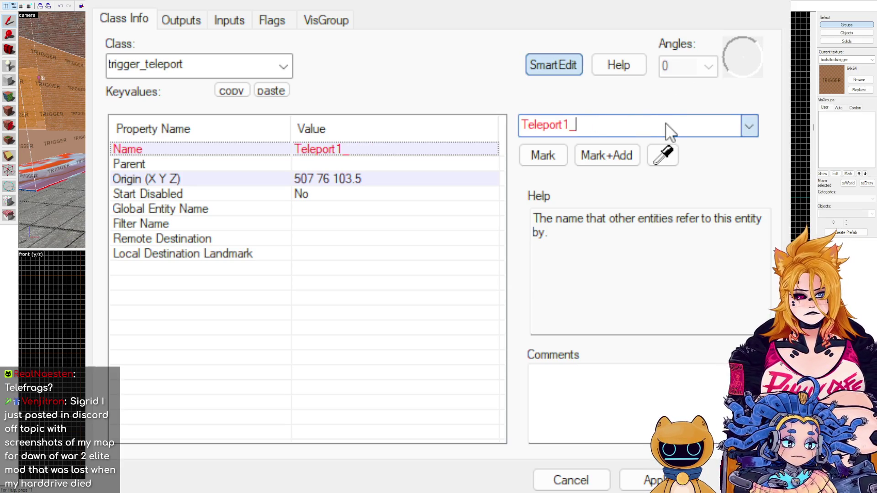
type("Rec")
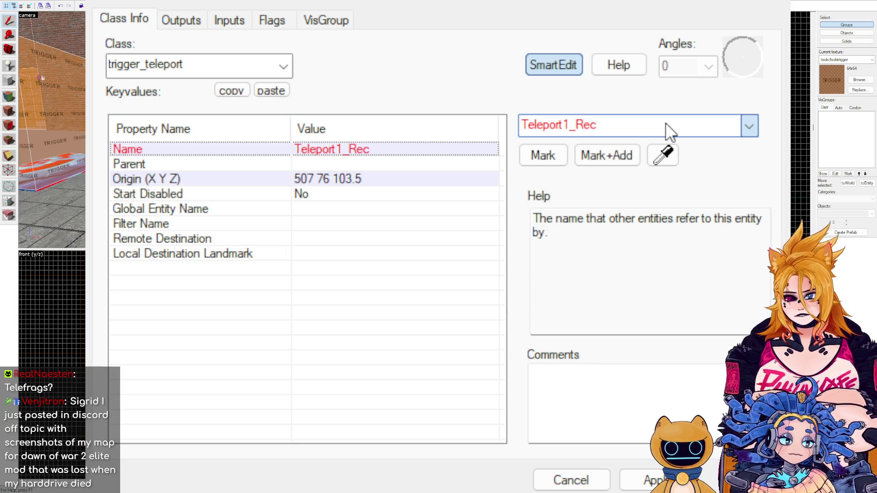
type("eiver")
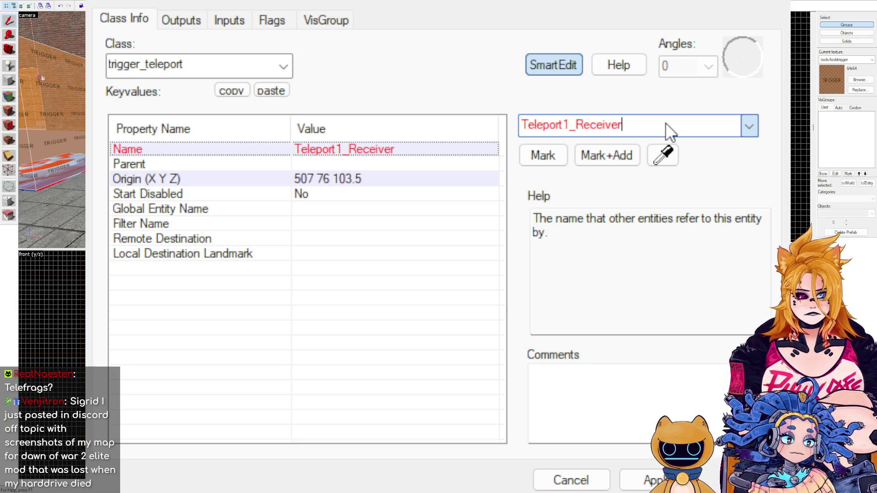
key("Return")
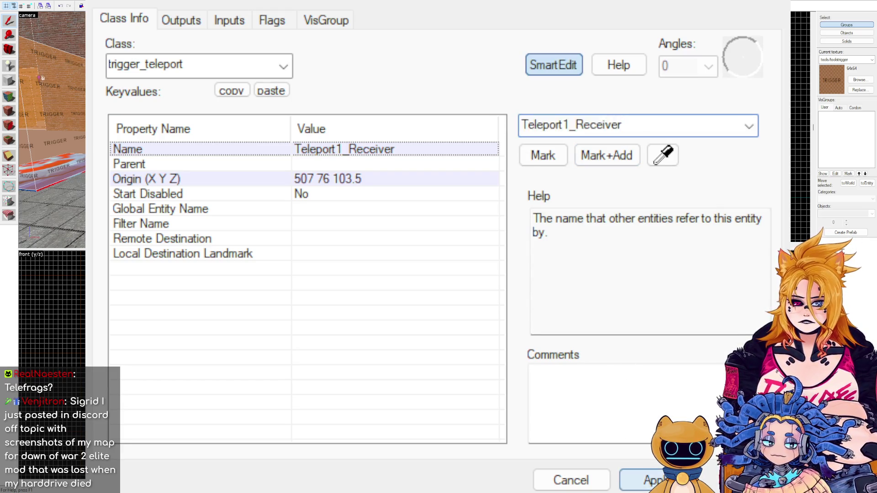
left_click(50, 114)
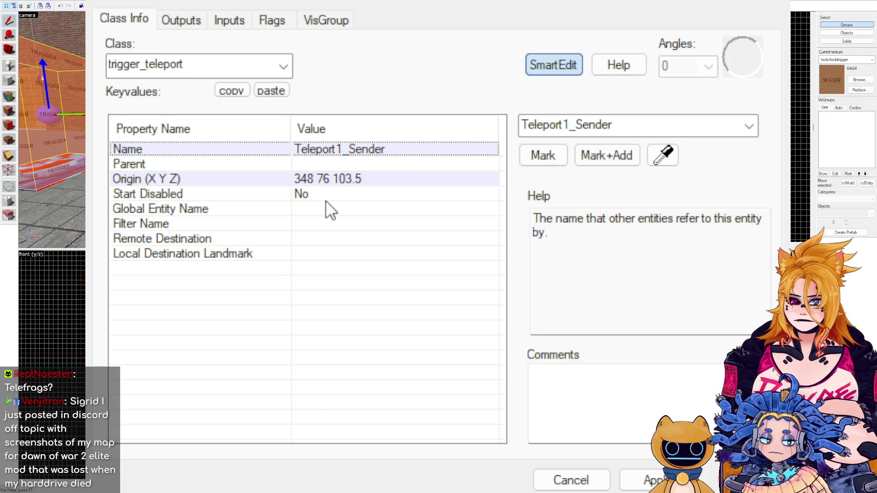
Choose Teleport1_Receiver as Teleport1_Sender's Remote Destination, then close Object Properties.
left_click(350, 224)
left_click(355, 253)
left_click(356, 239)
left_click(596, 127)
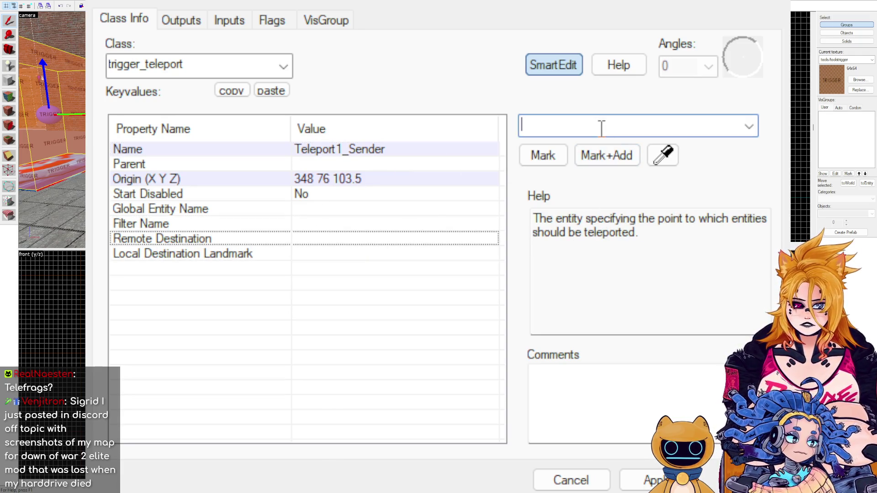
type("Teleport1_Receiver")
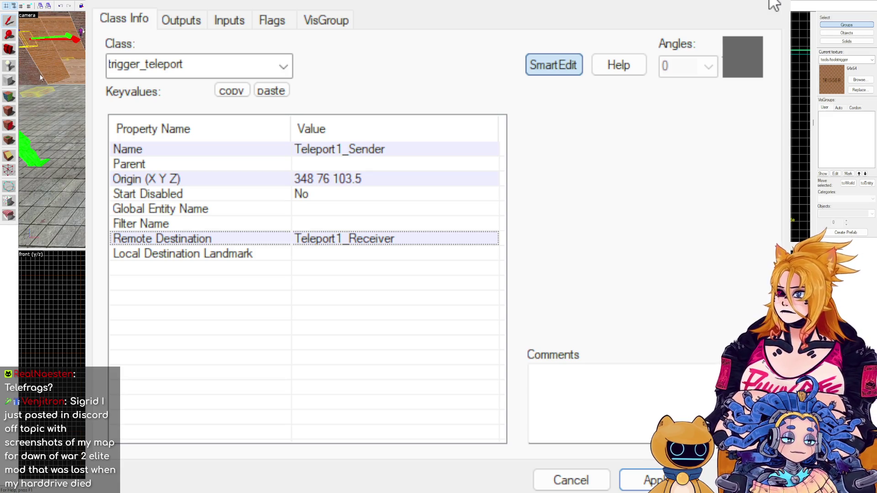
left_click(14, 69)
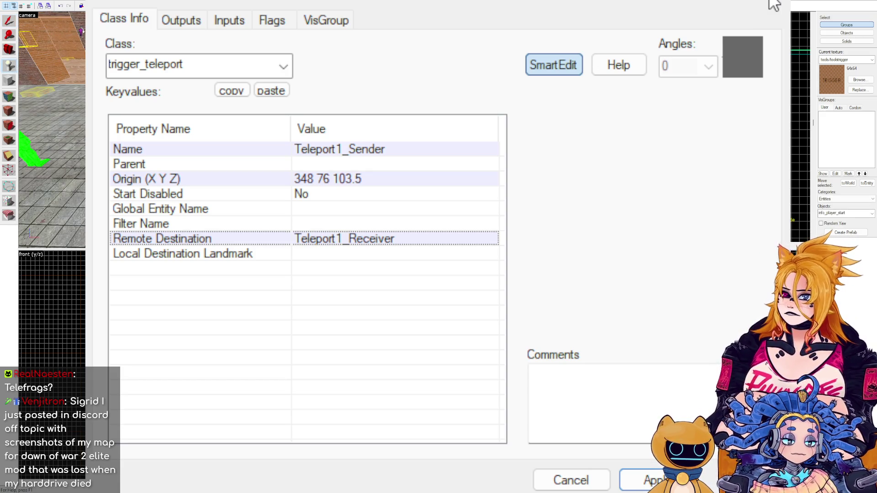
left_click(9, 22)
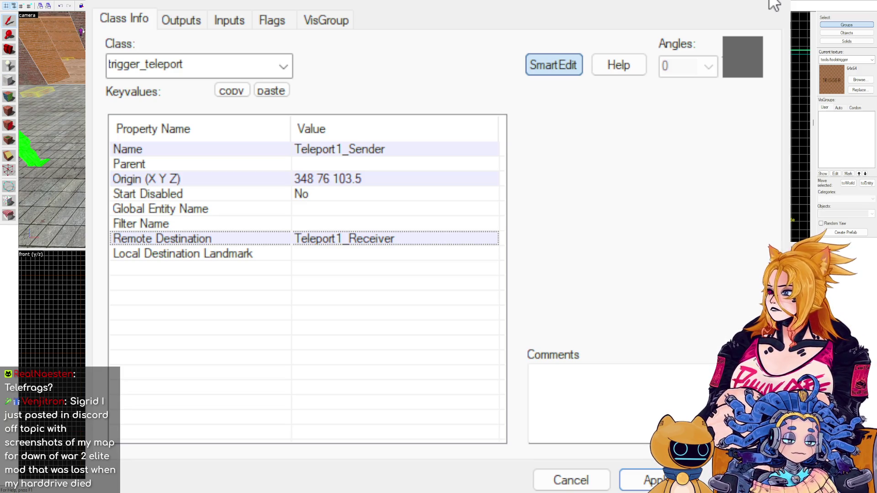
left_click(771, 2)
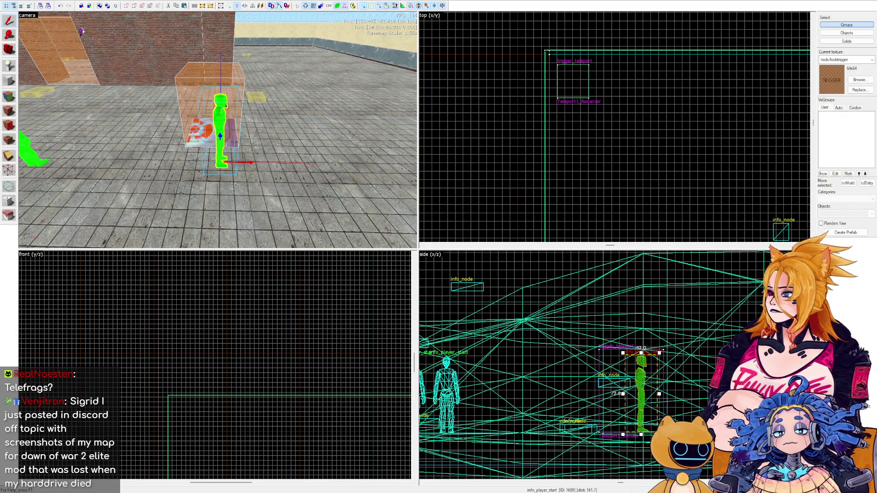
Change the placed point entity's class from player_loadsaved to ambient_generic and apply.
key("alt+Return")
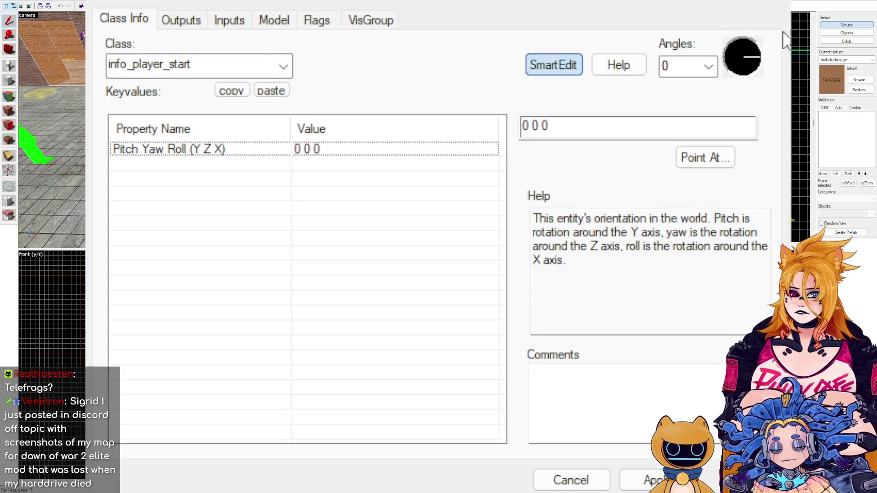
type("sound")
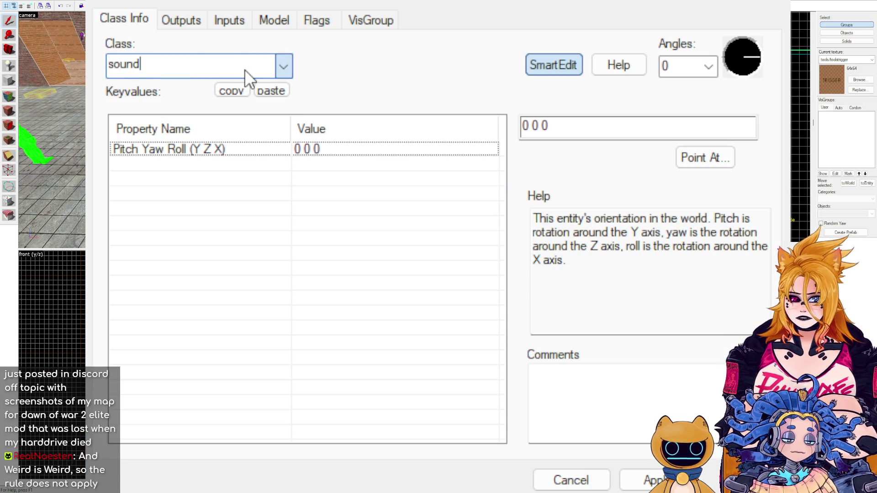
key("BackSpace")
key("BackSpace")
key("BackSpace")
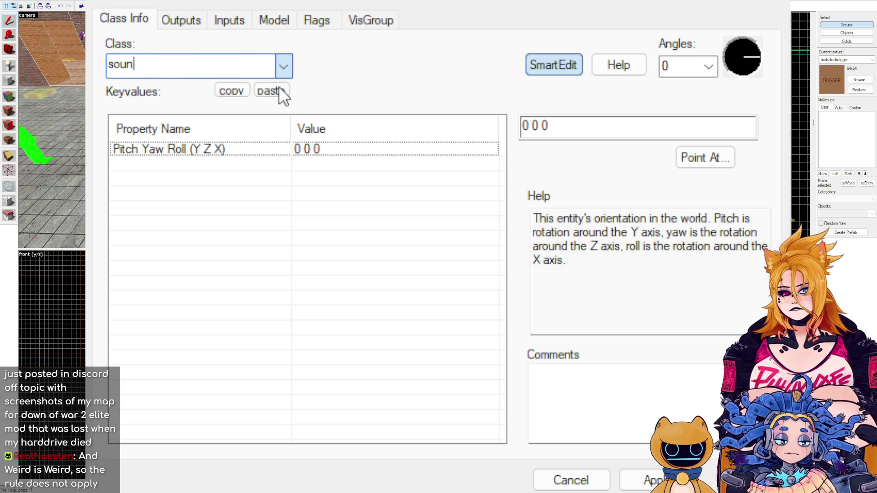
type("player")
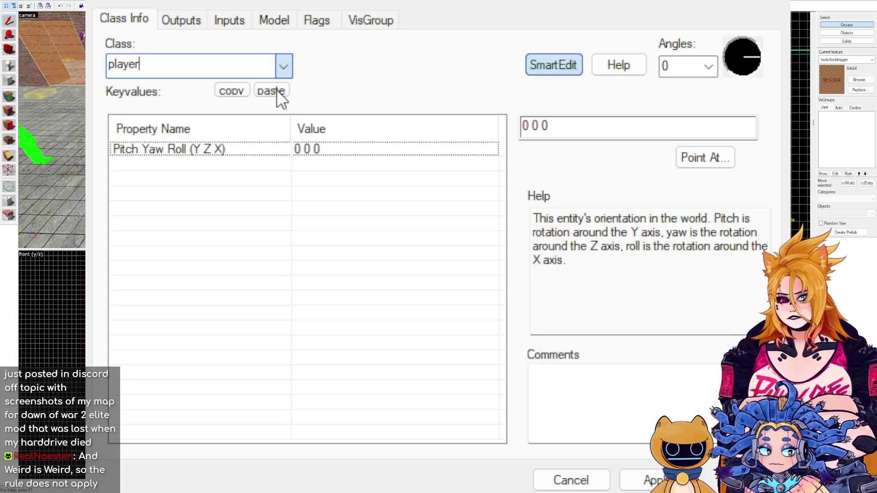
key("Return")
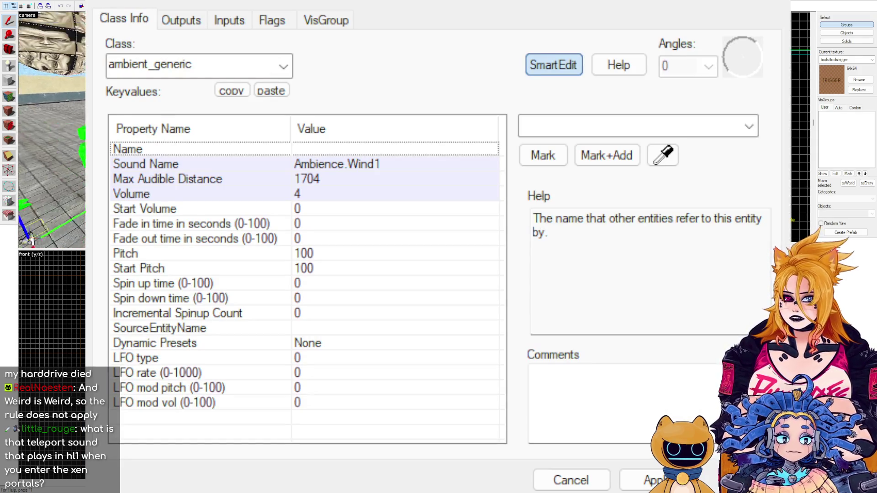
double_click(235, 59)
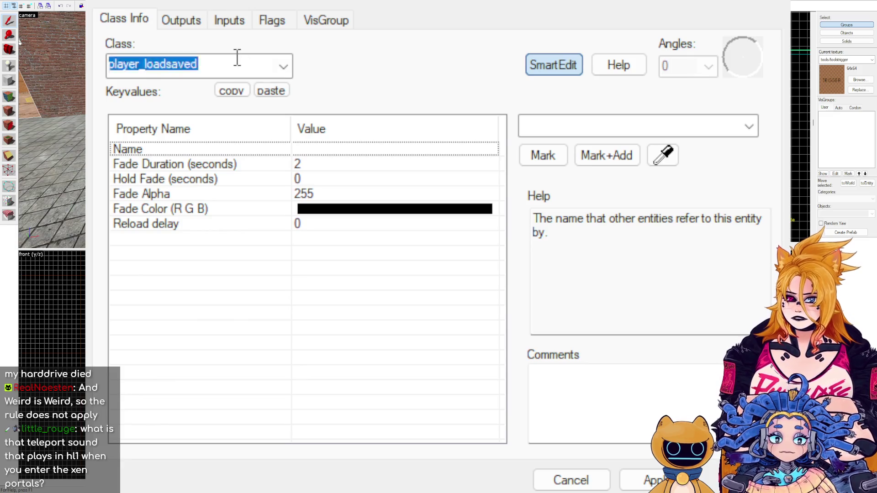
type("amvien")
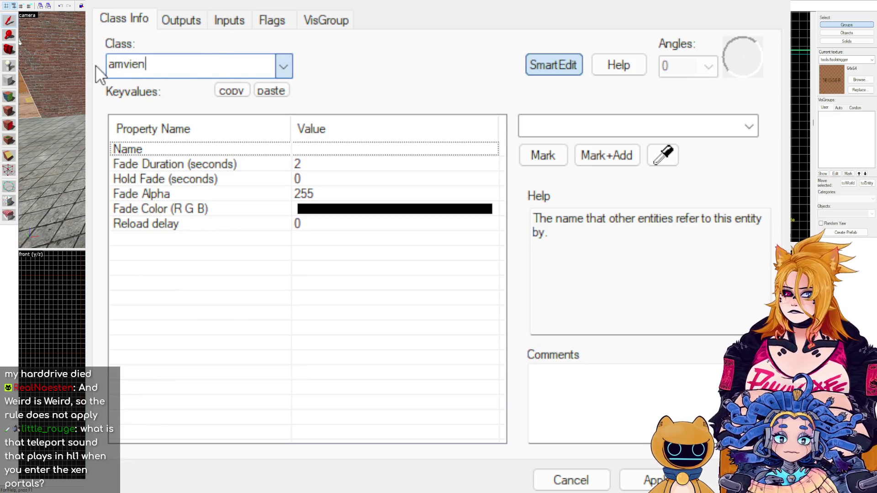
key("BackSpace")
key("BackSpace")
key("BackSpace")
key("BackSpace")
type("bi")
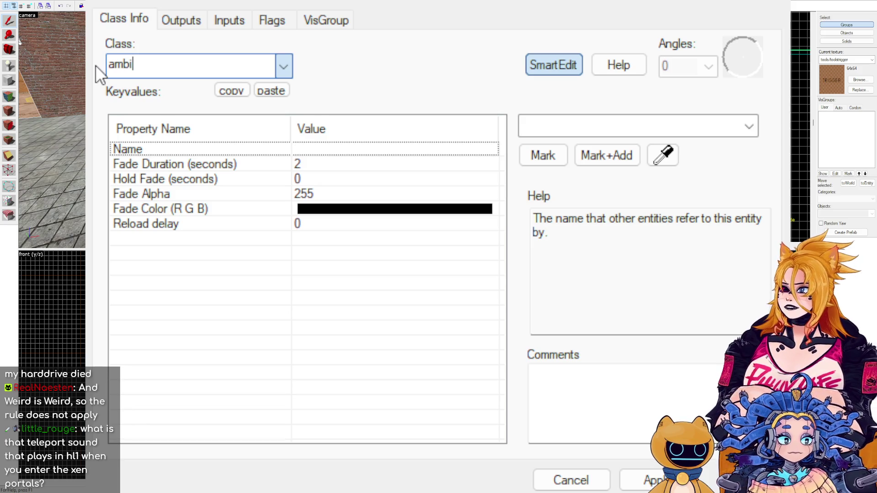
key("Return")
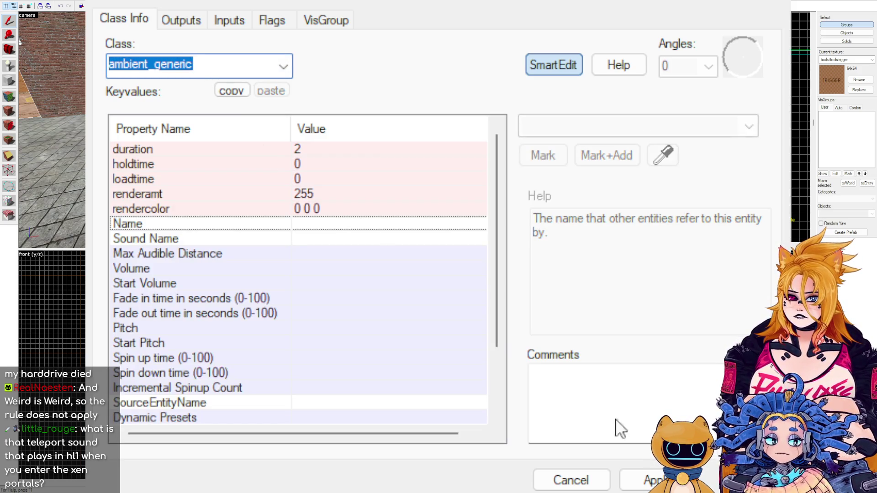
left_click(629, 479)
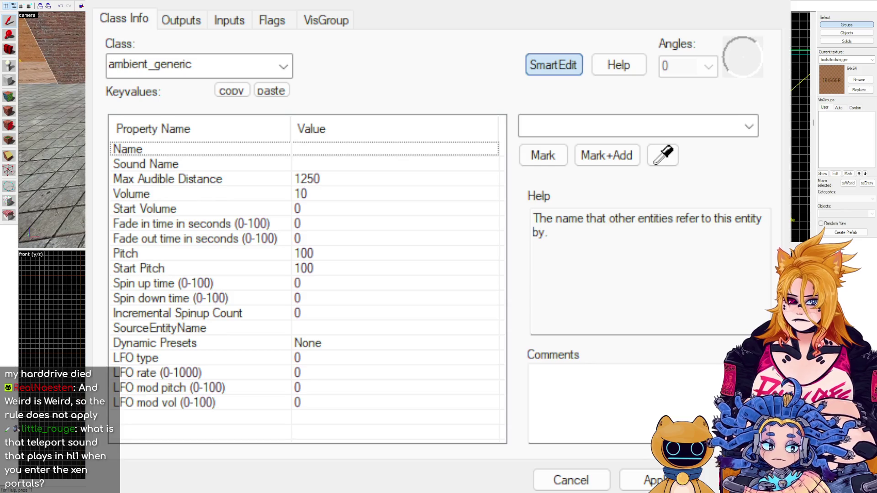
Set the ambient_generic's Sound Name to k_lab.teleport_sound.
left_click(358, 162)
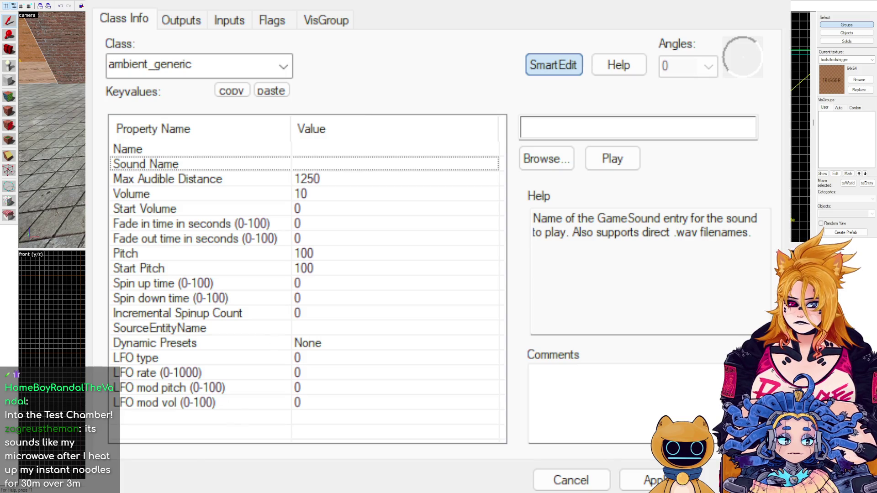
key("Return")
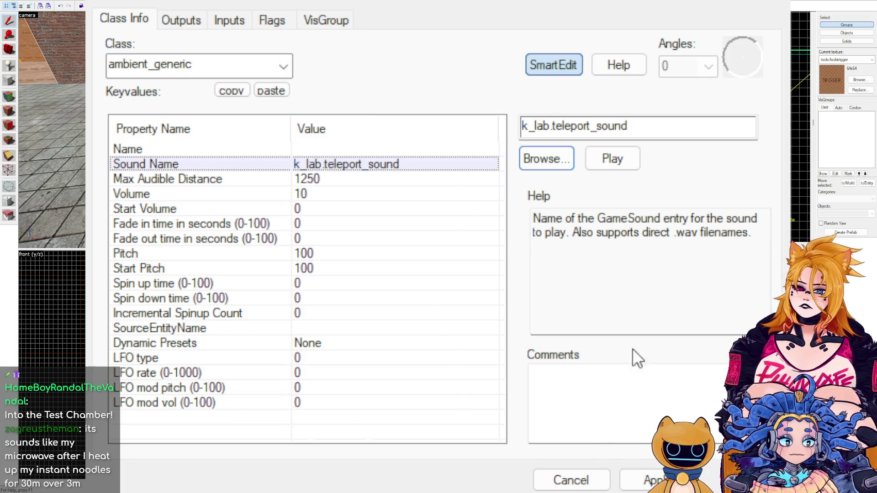
Name the ambient_generic Teleport1_Sender_Sound, apply, and close its properties window.
left_click(305, 139)
left_click(311, 149)
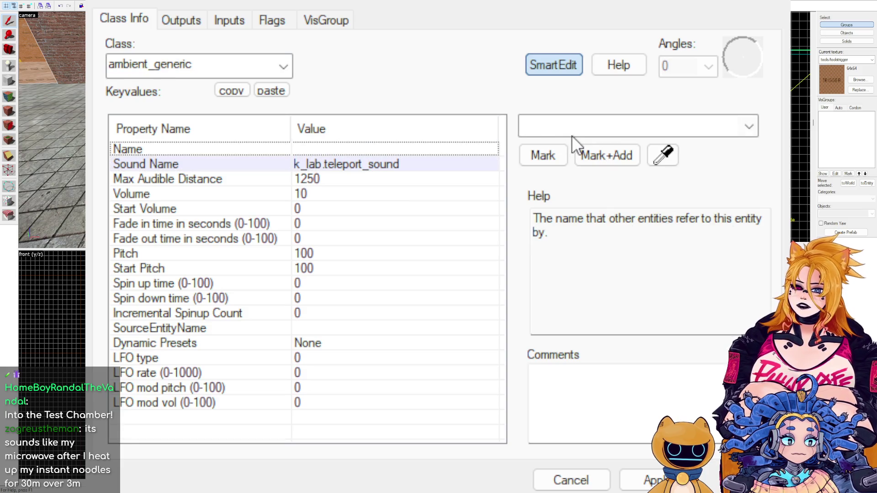
left_click(571, 127)
type("Tele")
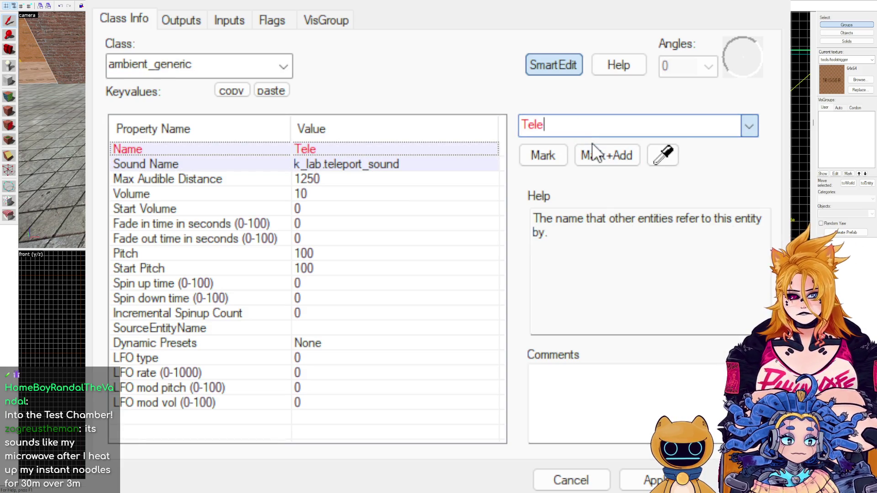
type("port1_Sender")
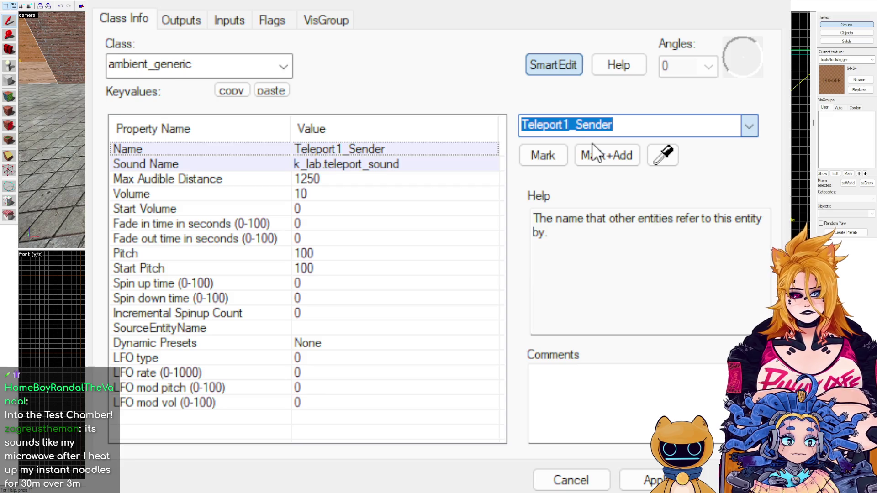
key("End")
type("_")
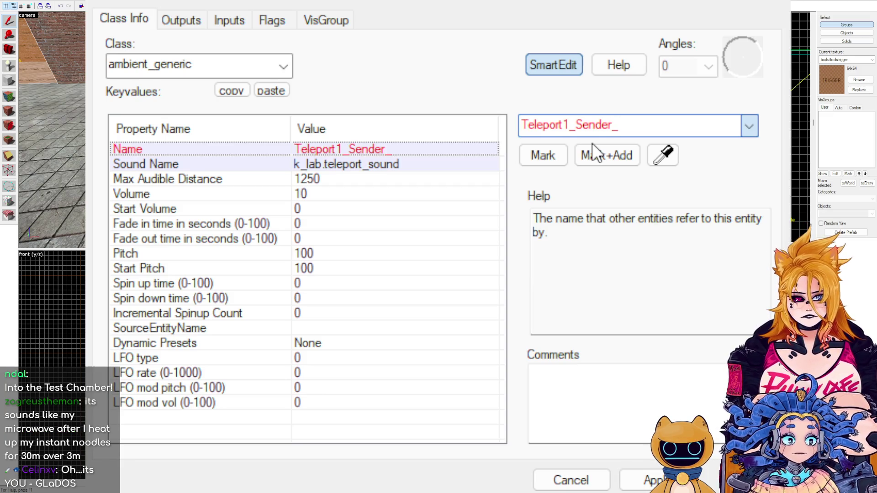
type("Sound")
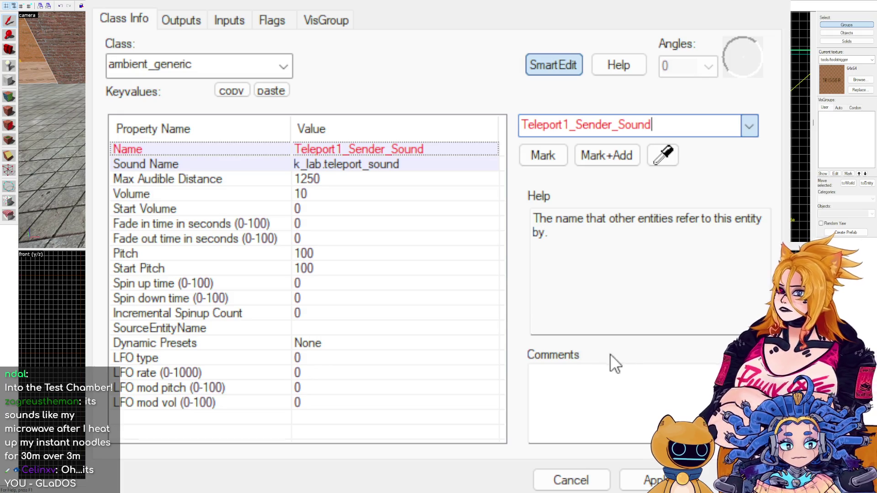
left_click(649, 481)
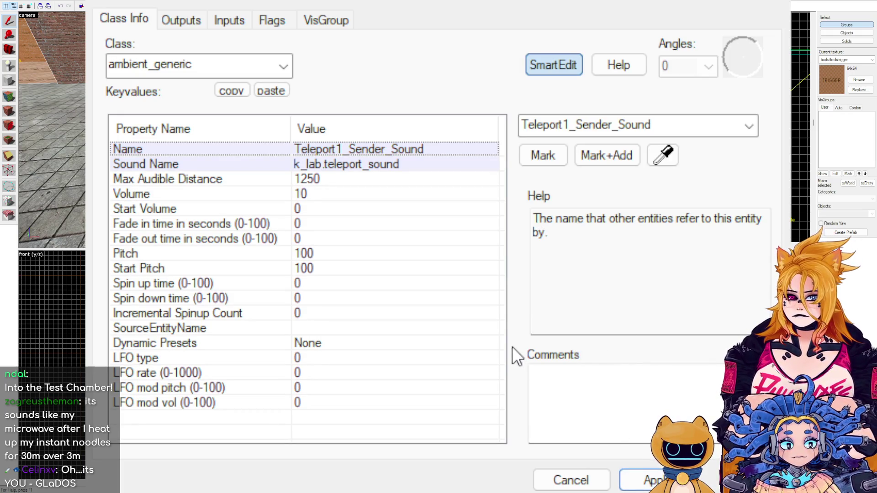
left_click(573, 471)
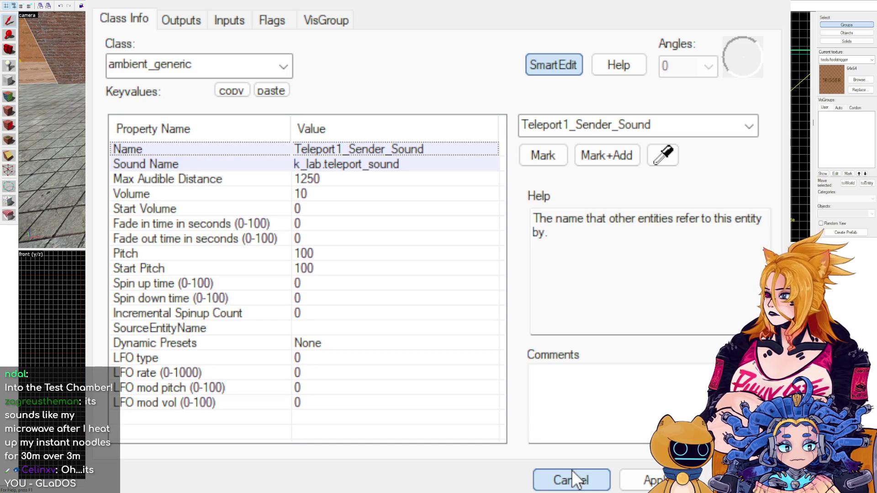
left_click(571, 470)
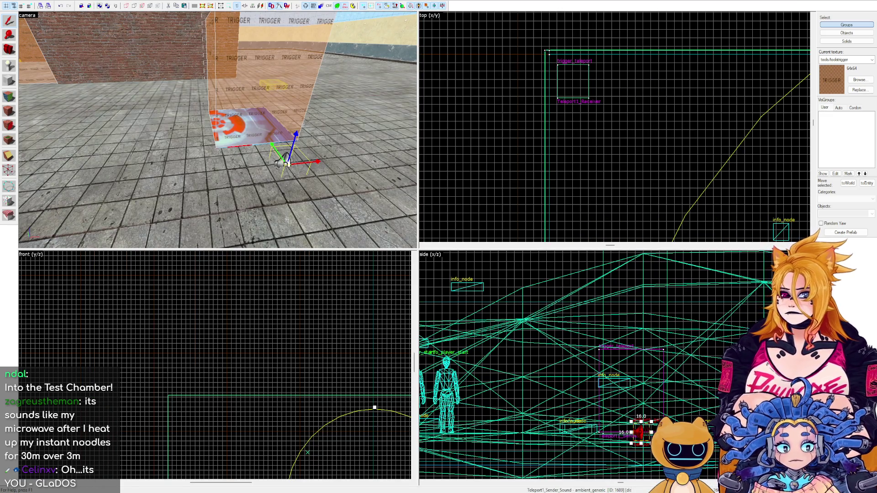
Move Teleport1_Sender_Sound 16 units beside the trigger, then select the trigger_teleport brush.
left_click_drag(287, 162, 250, 134)
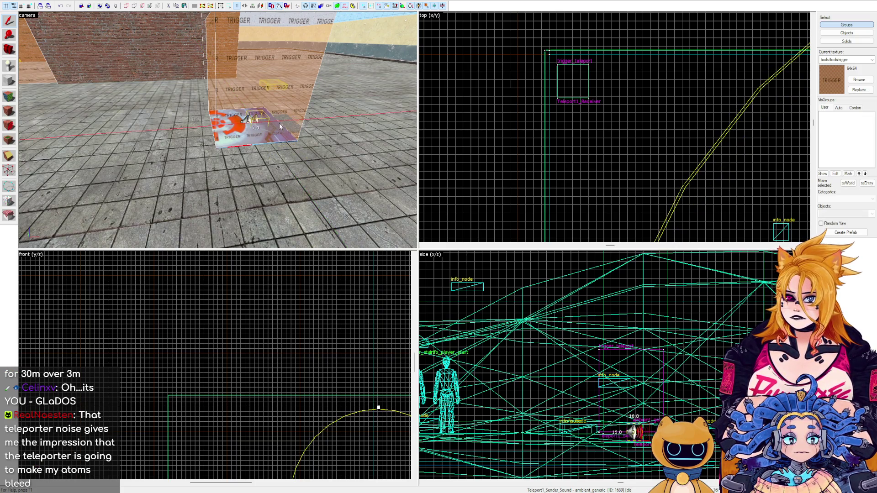
left_click(272, 35)
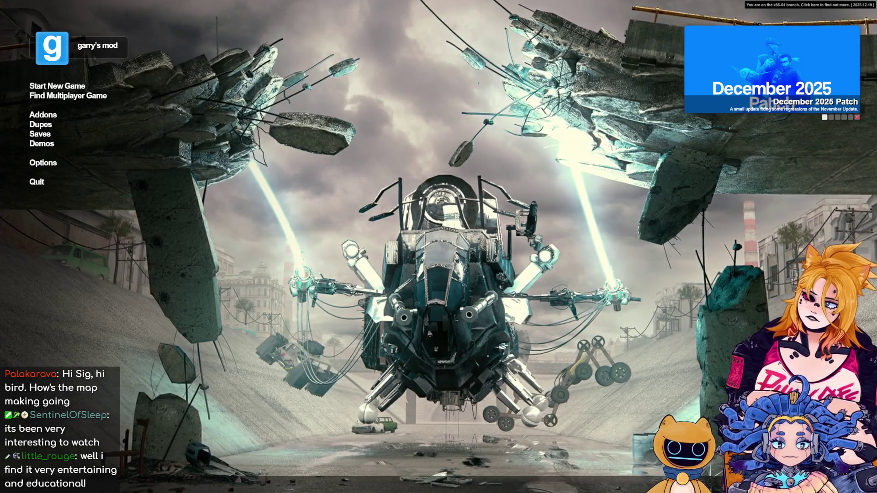
Load the custom test map in Sandbox and walk across the blue teleport pad.
left_click(57, 86)
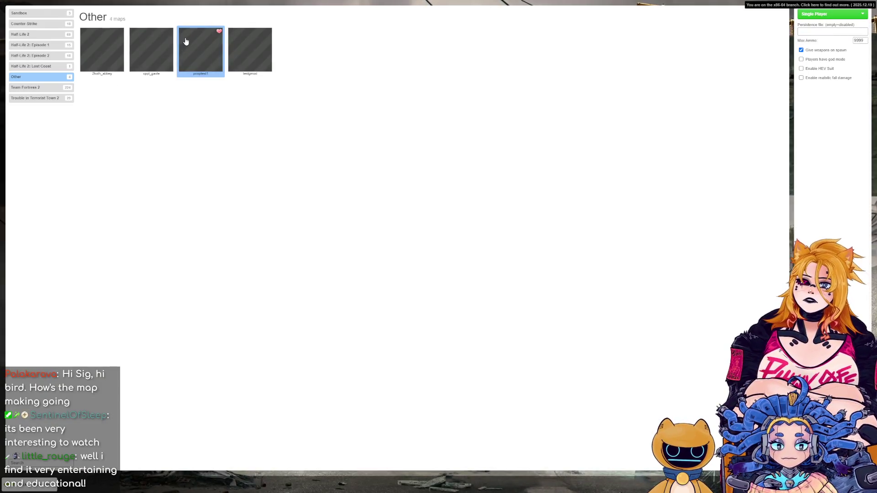
double_click(186, 42)
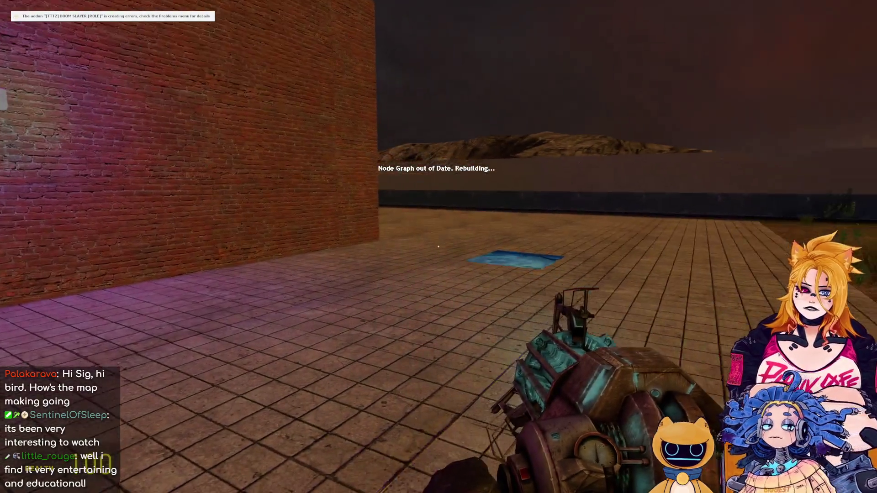
key("2")
key("w")
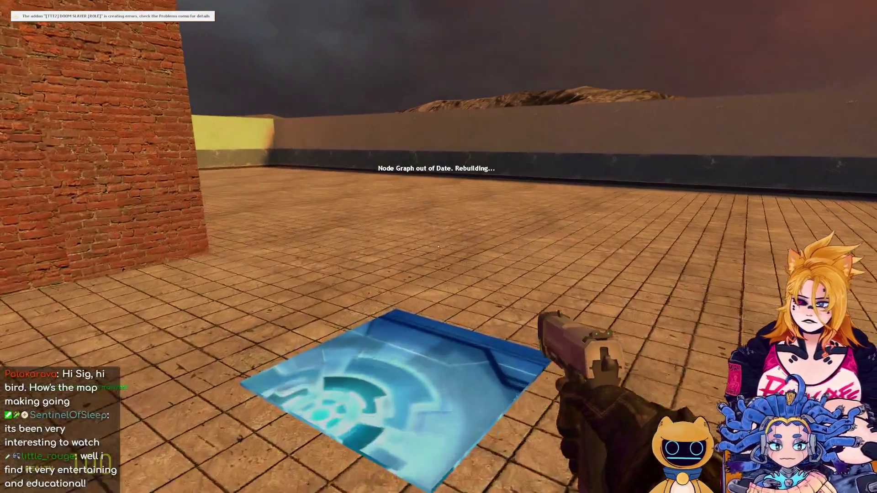
key("s")
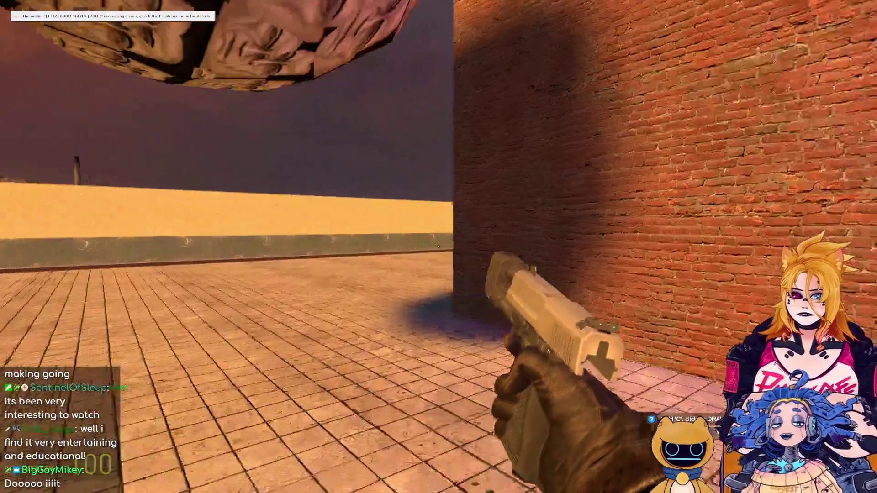
key("w")
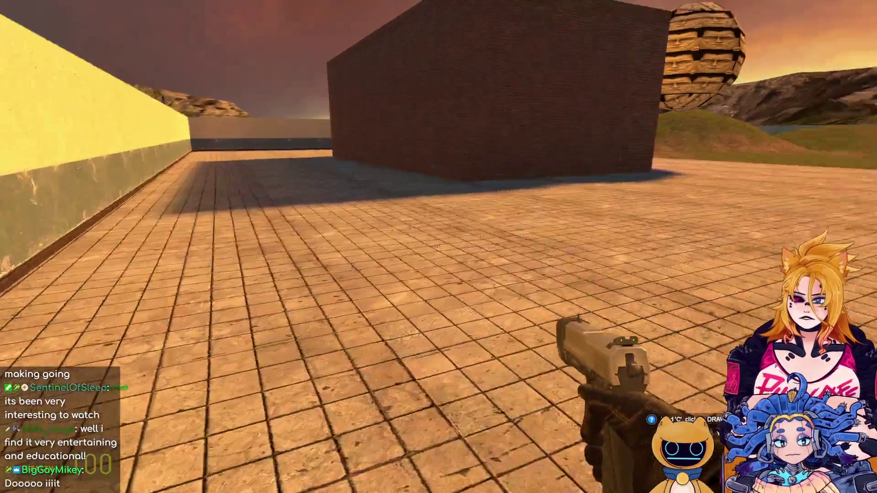
Switch to the crossbow, step on and off the teleport pad, then return to Hammer.
key("4")
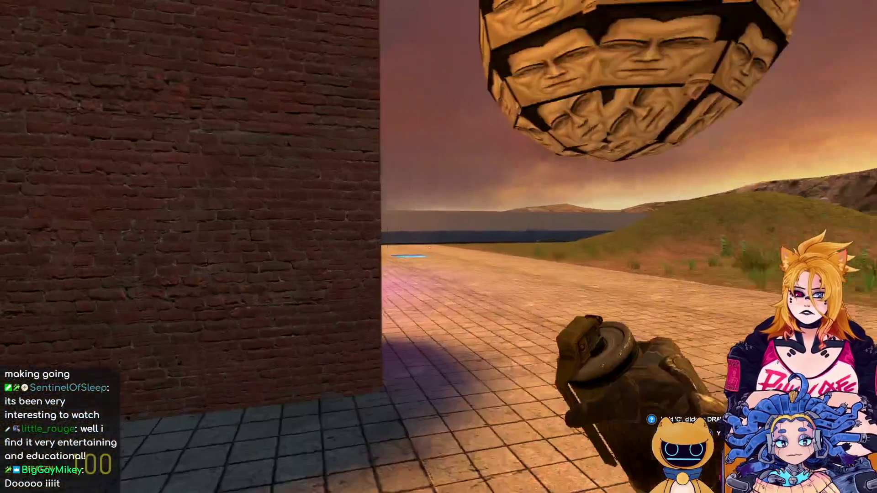
key("4")
key("w")
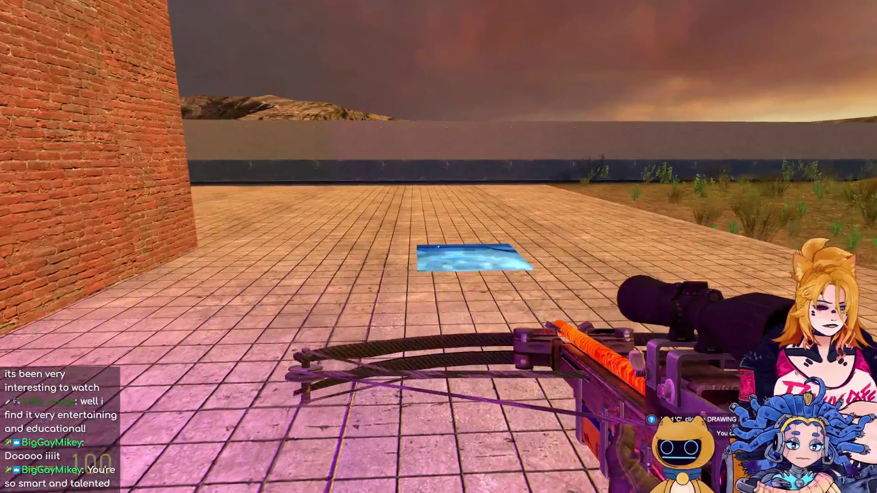
key("w")
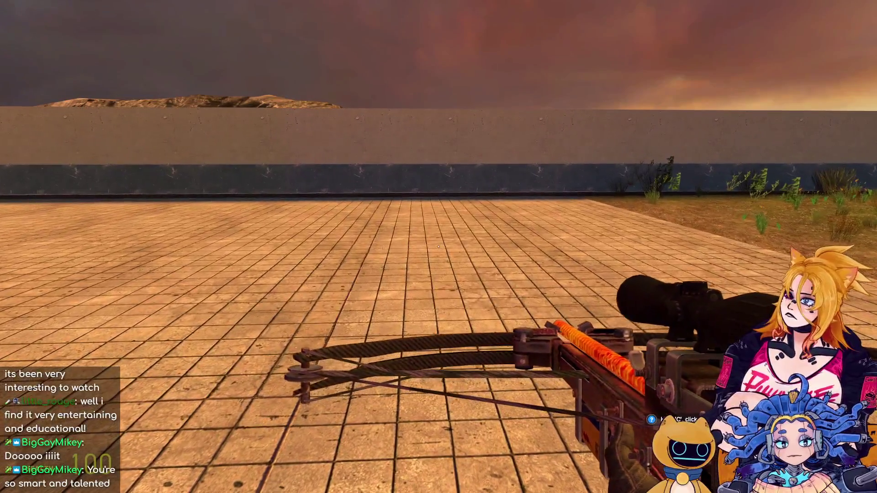
key("s")
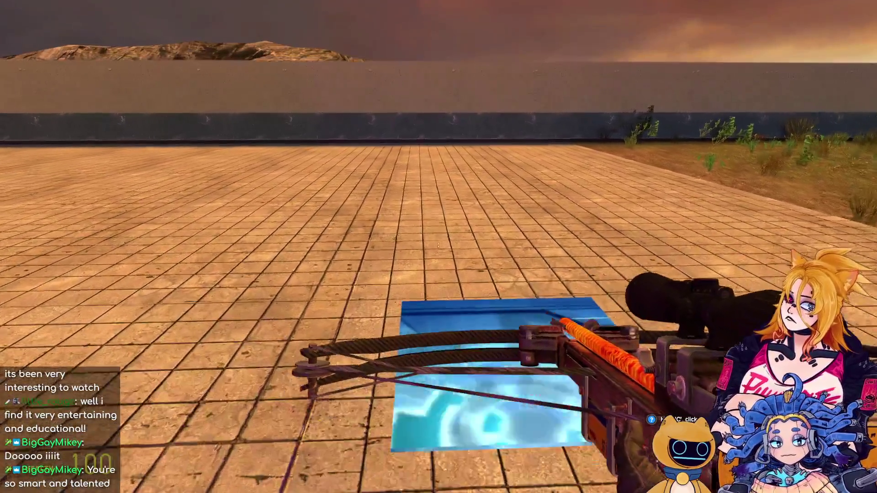
key("w")
key("s")
key("w")
key("s")
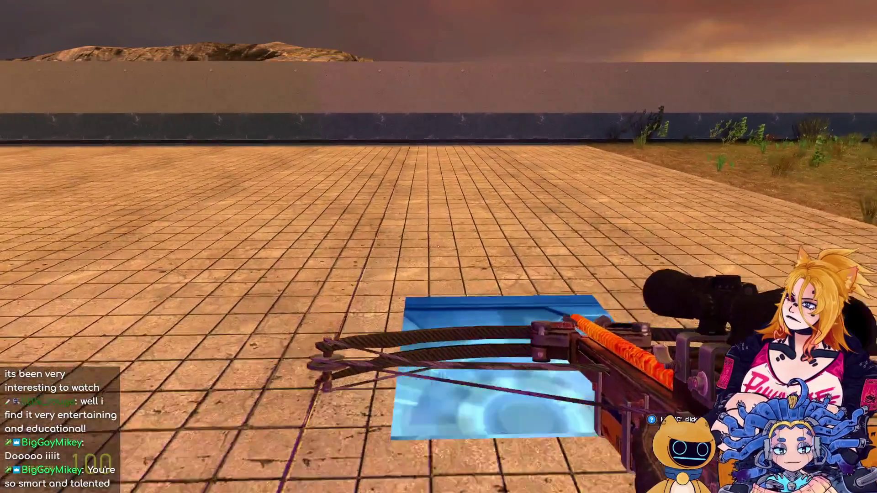
key("w")
key("s")
key("w")
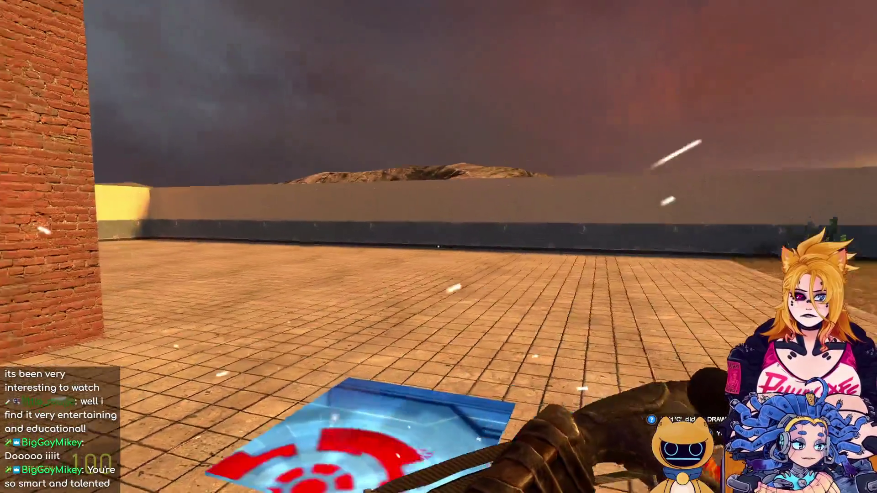
key("Escape")
key("Escape")
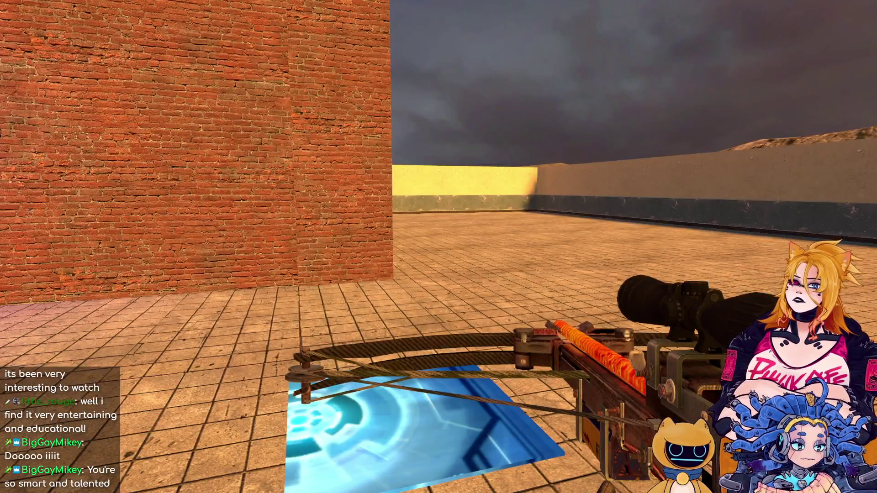
key("alt+Tab")
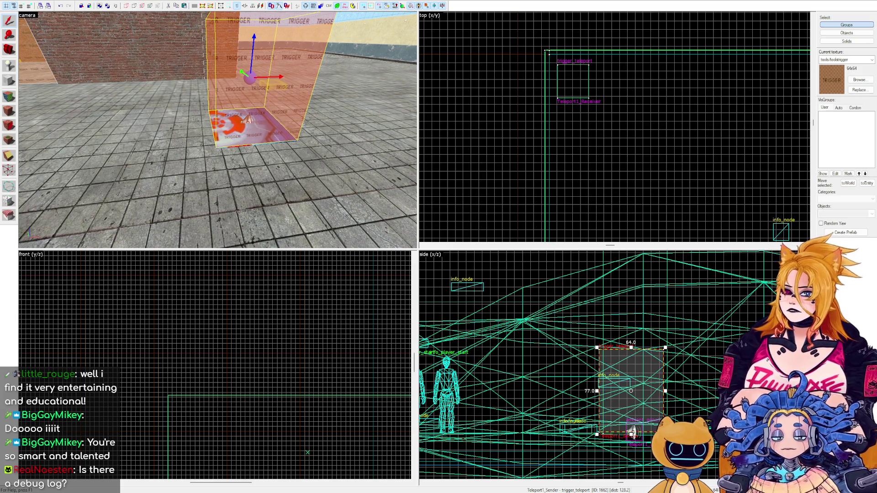
Fly the 3D camera to the trigger boxes, selecting Teleport1_Receiver along the way.
key("z")
key("w")
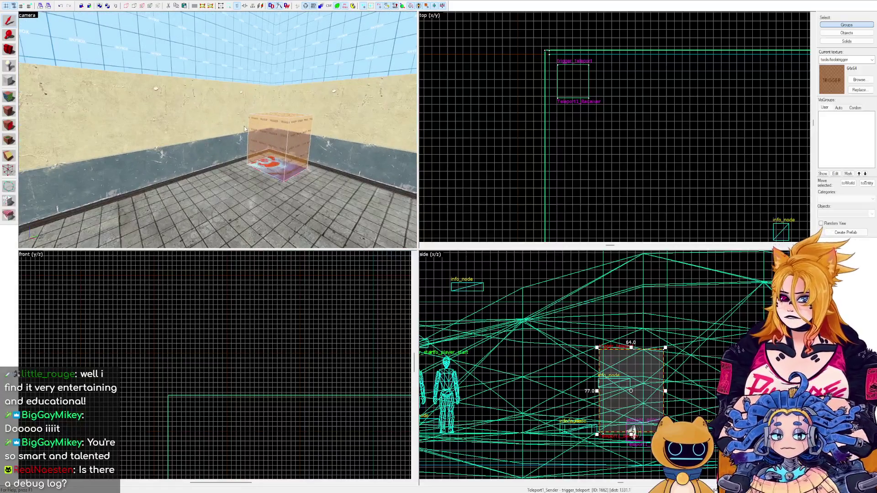
key("z")
left_click(264, 127)
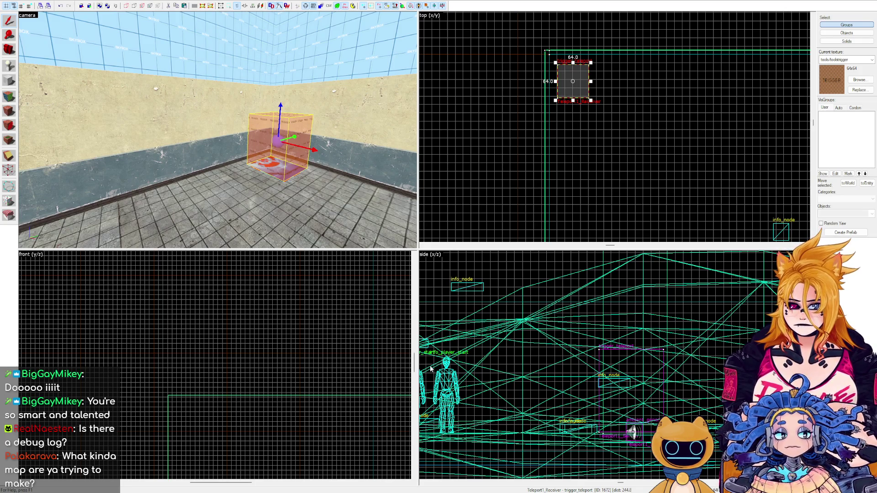
key("z")
key("s")
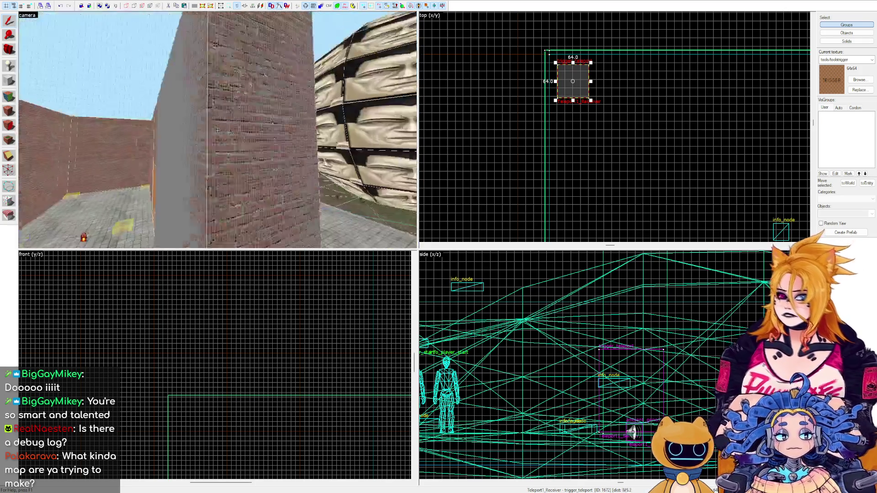
key("z")
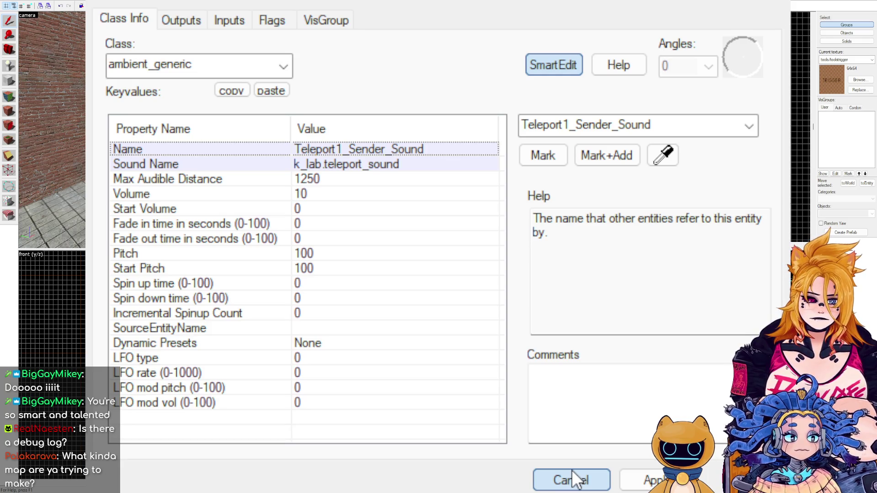
Cancel the sound dialog; enable Preserve angles, Clients, NPCs, Pushables and Physics Objects flags, then apply.
left_click(572, 469)
left_click(274, 31)
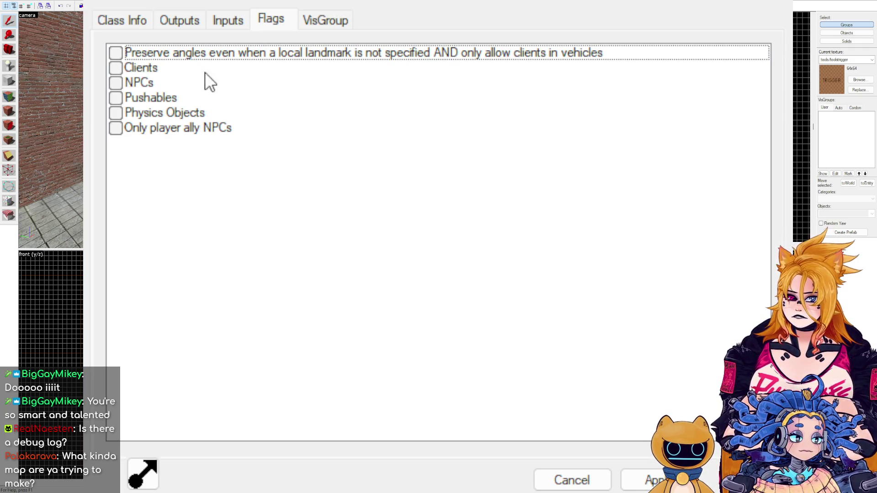
left_click(115, 53)
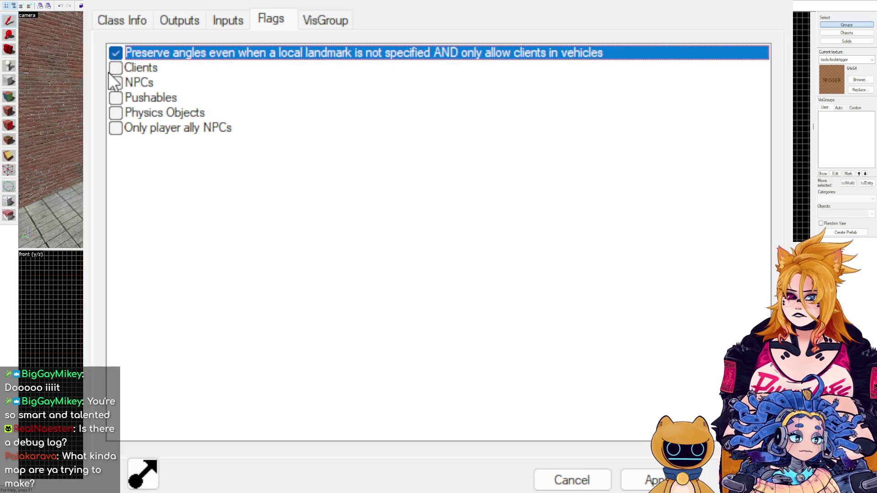
left_click(119, 69)
left_click(117, 83)
left_click(117, 97)
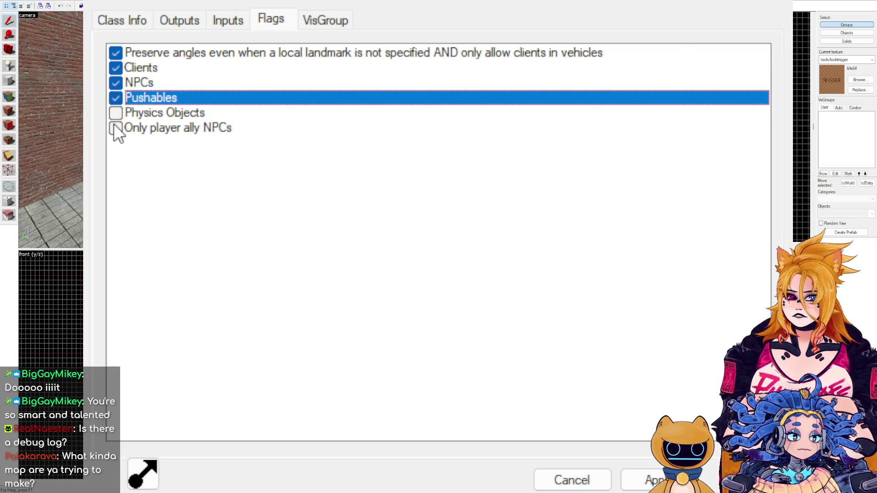
left_click(116, 113)
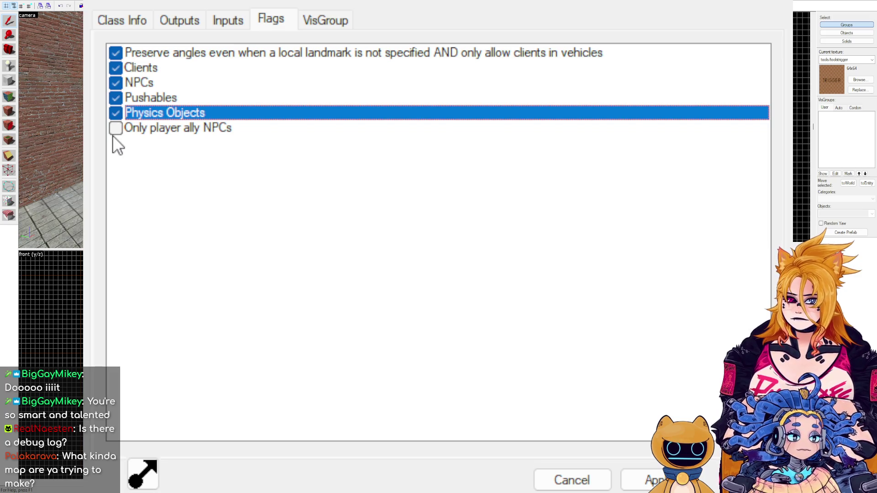
left_click(640, 481)
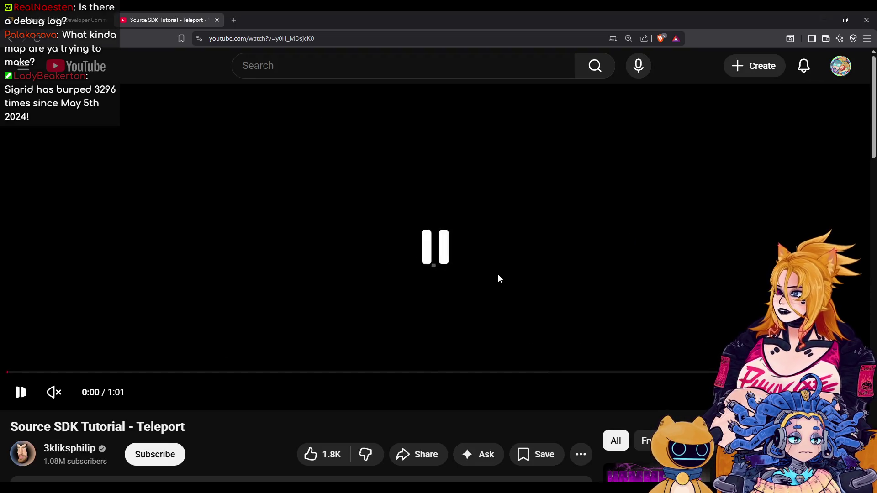
View the teleport tutorial fullscreen, then expand its description and select the 117,037 view count.
double_click(499, 278)
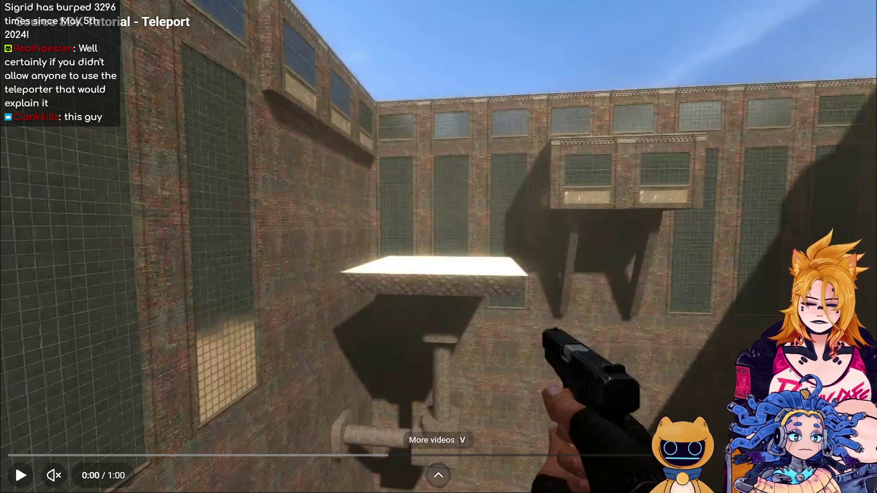
key("Escape")
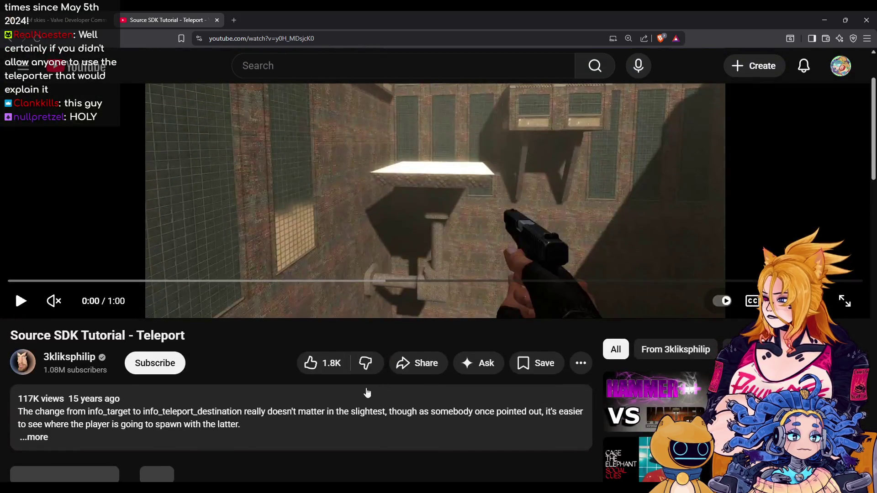
left_click(130, 406)
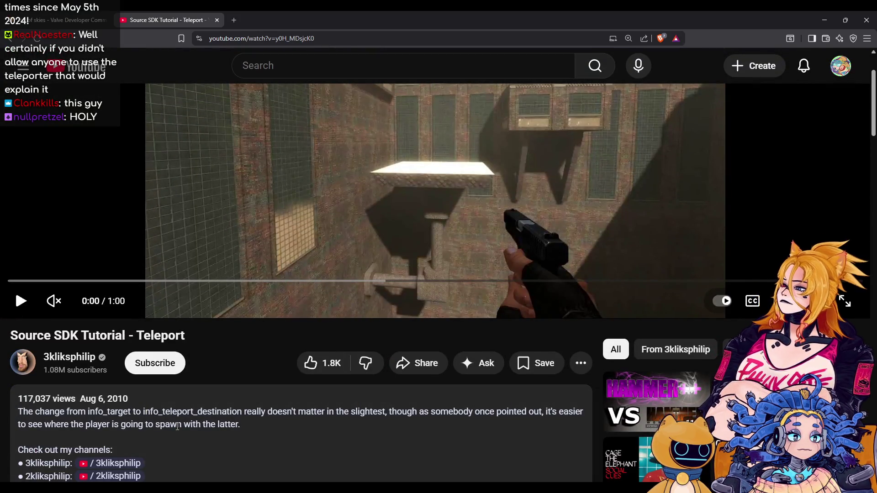
double_click(47, 395)
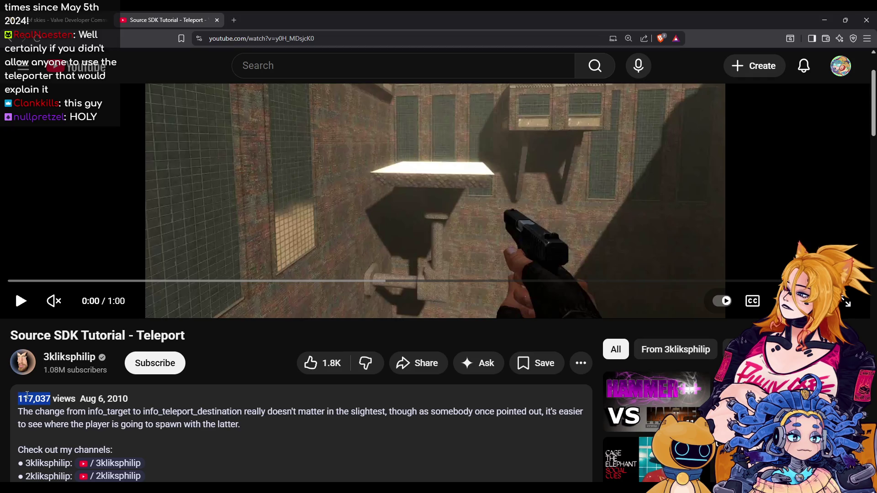
mouse_move(48, 396)
left_mouse_down()
mouse_move(60, 397)
mouse_move(50, 398)
left_mouse_up()
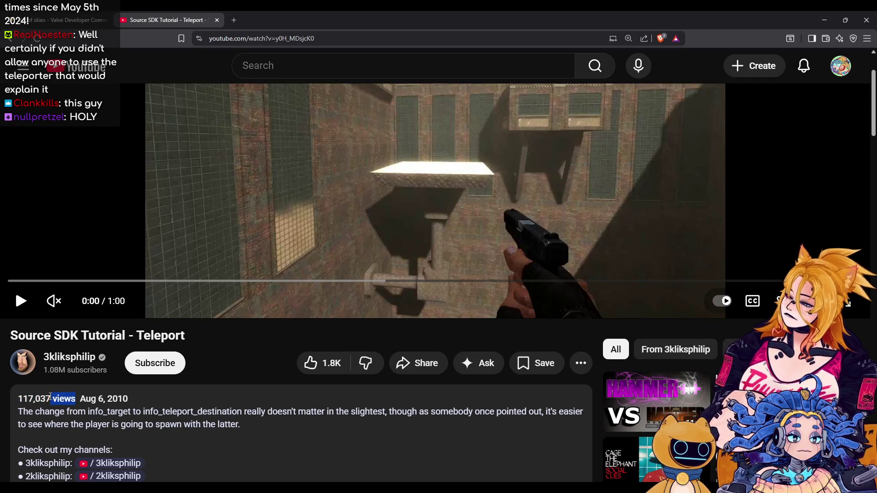
scroll(48, 397, "up", 2)
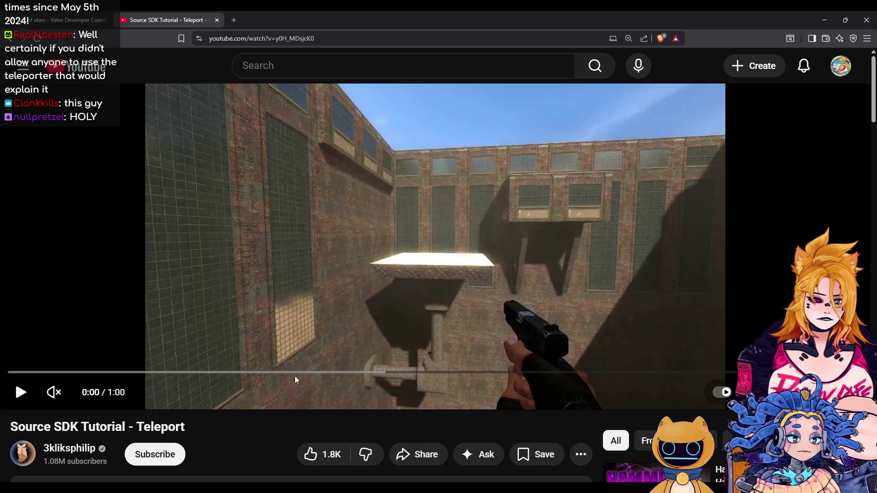
Play the tutorial fullscreen with sound turned on, restarting it from 0:00.
double_click(489, 254)
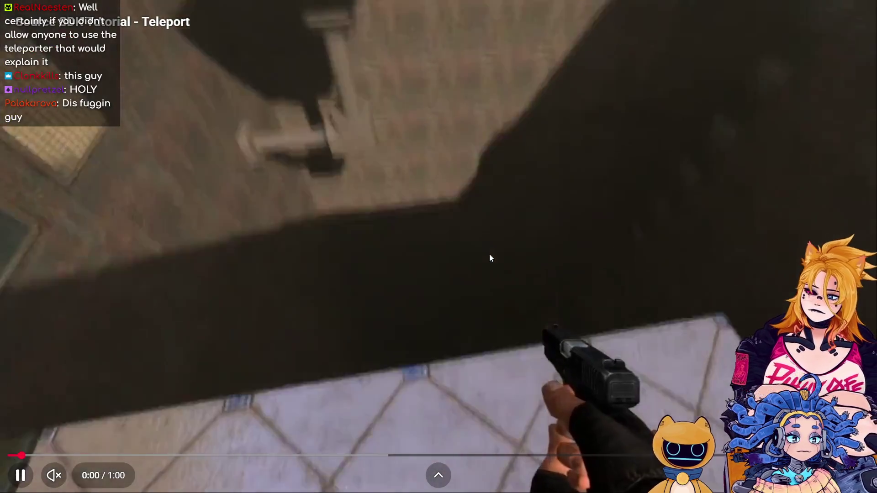
left_click(489, 254)
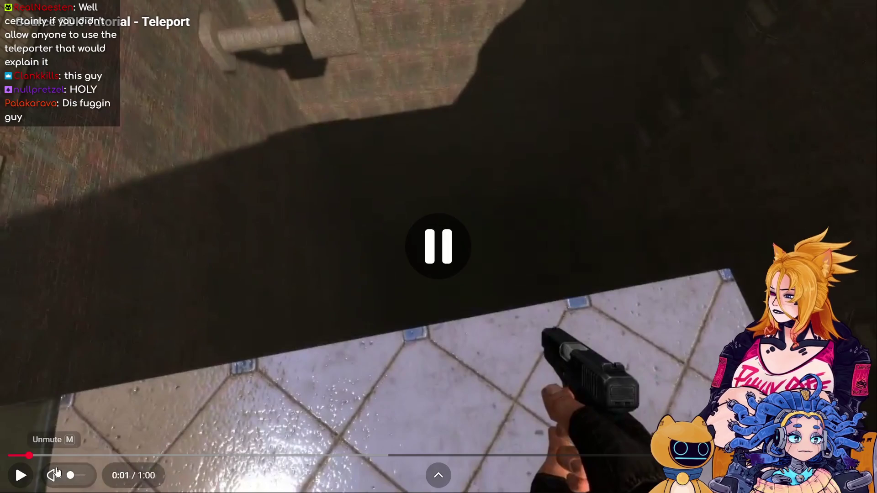
left_click(86, 478)
left_click(215, 266)
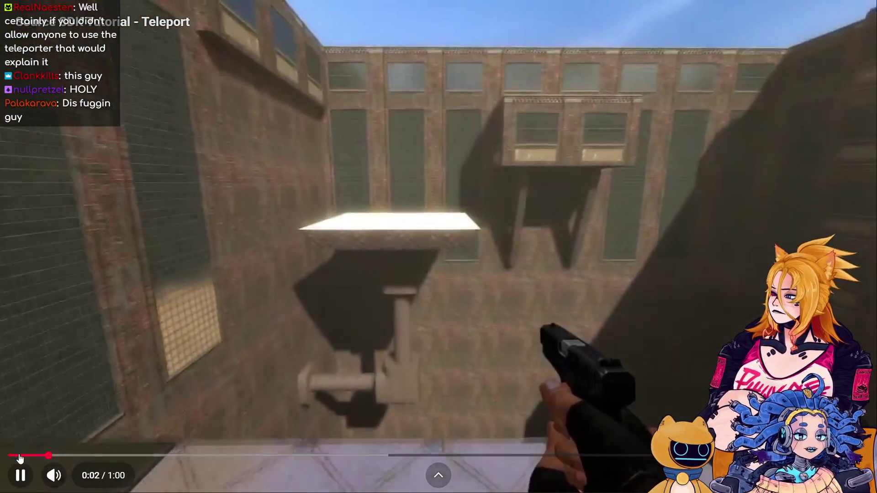
left_click(11, 456)
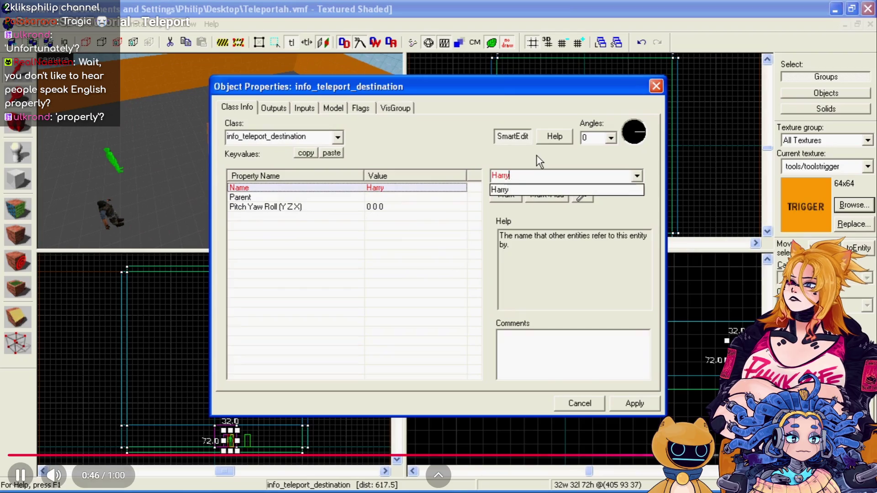
Pause the tutorial at 0:46 where the destination is named, then resume playback.
left_click(284, 136)
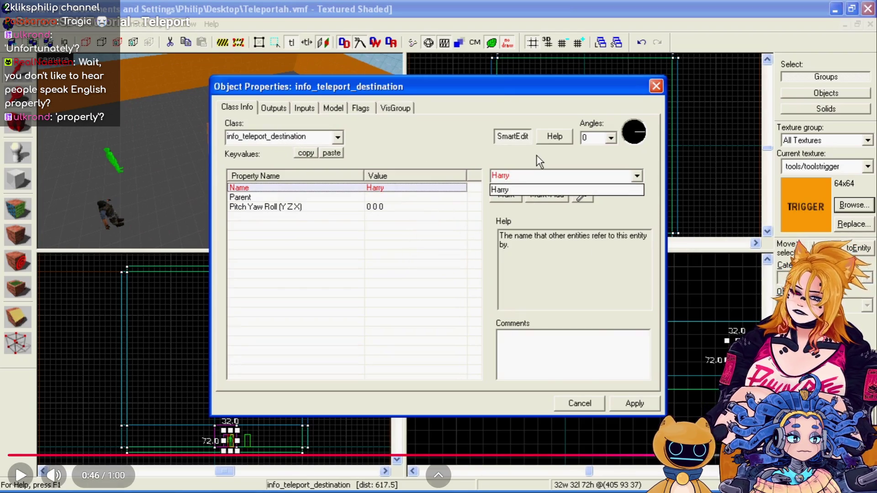
left_click(363, 196)
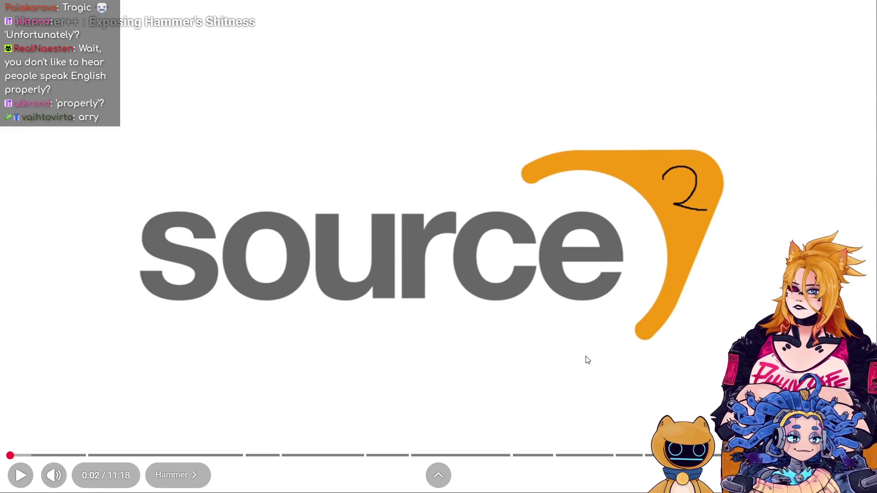
Play the Hammer++ comparison video, lower its volume slightly, and pause at 0:10.
left_click(588, 360)
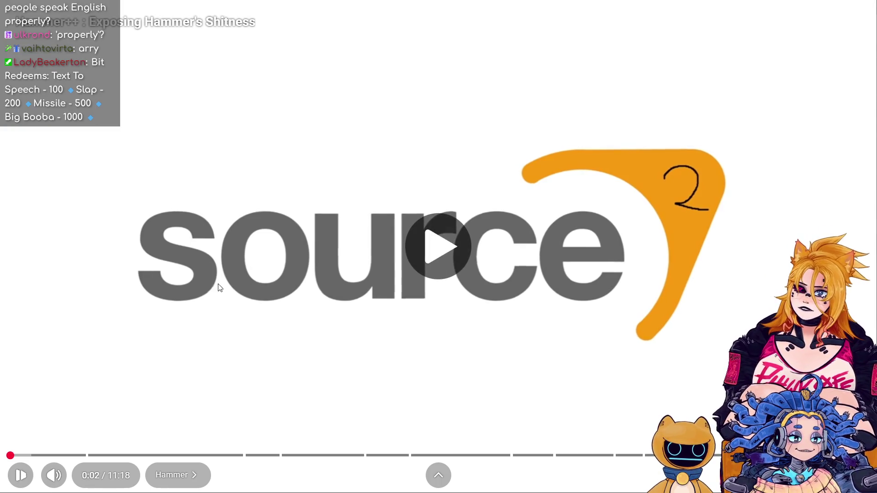
mouse_move(81, 484)
left_click_drag(81, 483, 74, 480)
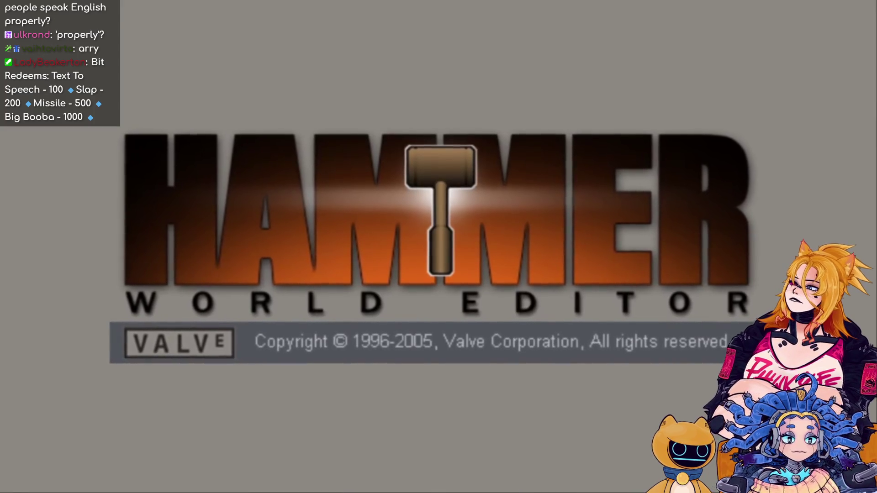
left_click(526, 289)
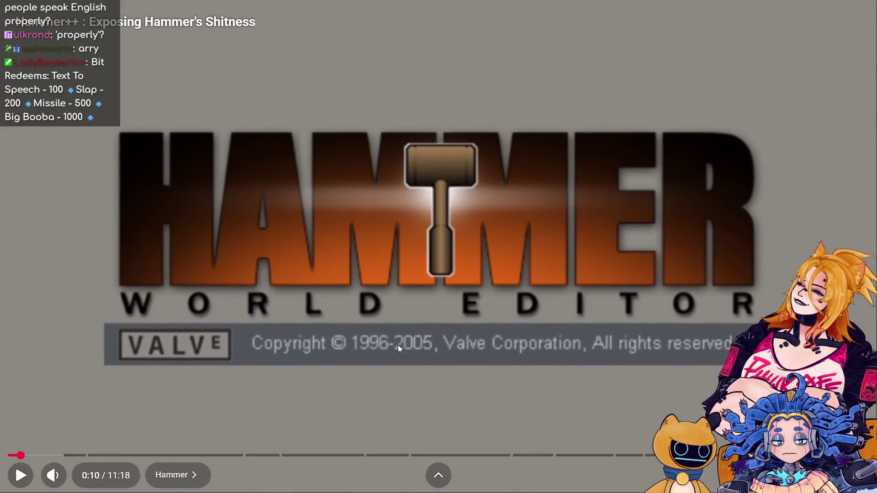